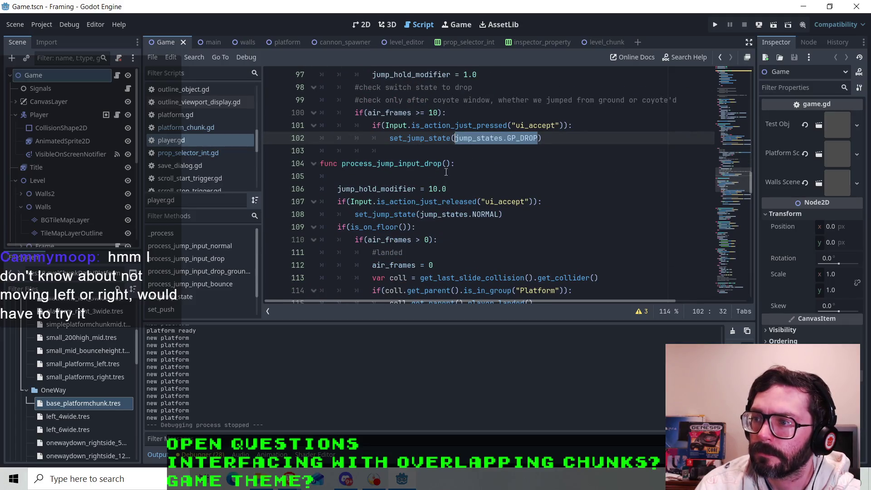
scroll(446, 171, "down", 5)
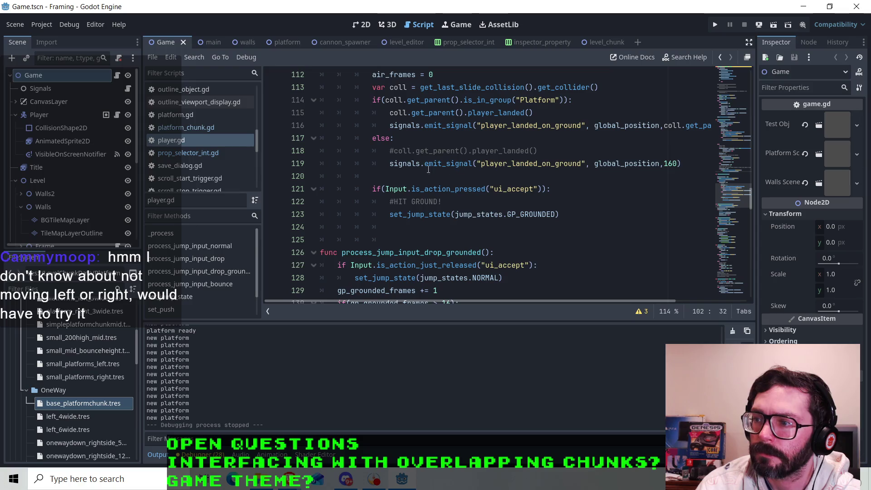
Look through player.gd for the GP_GROUNDED state and the set_jump_state match cases.
left_click(540, 207)
left_click(558, 214)
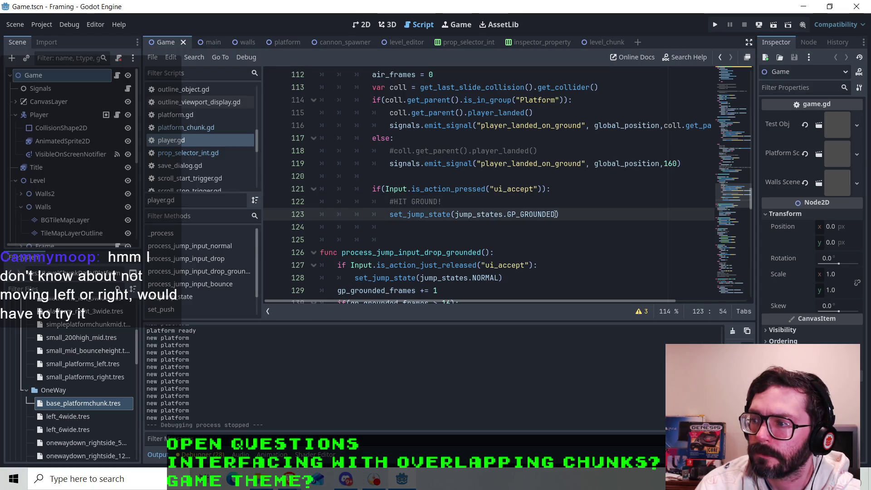
left_click_drag(556, 214, 455, 214)
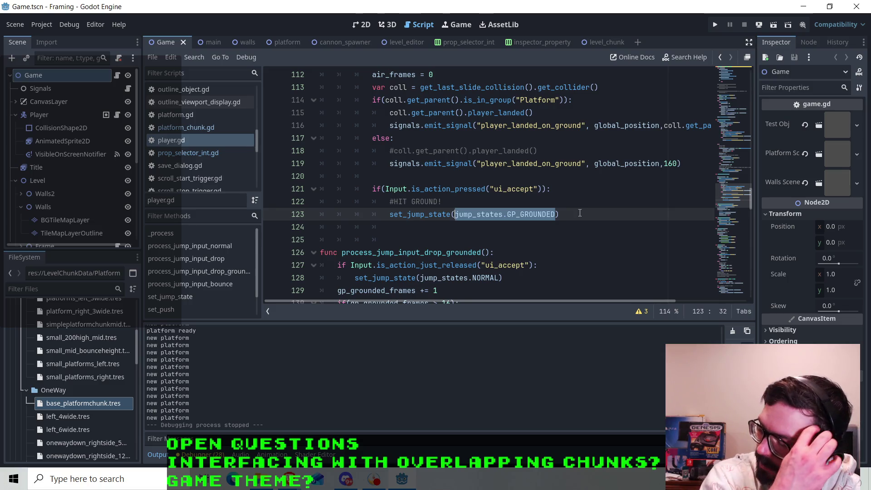
scroll(560, 208, "down", 8)
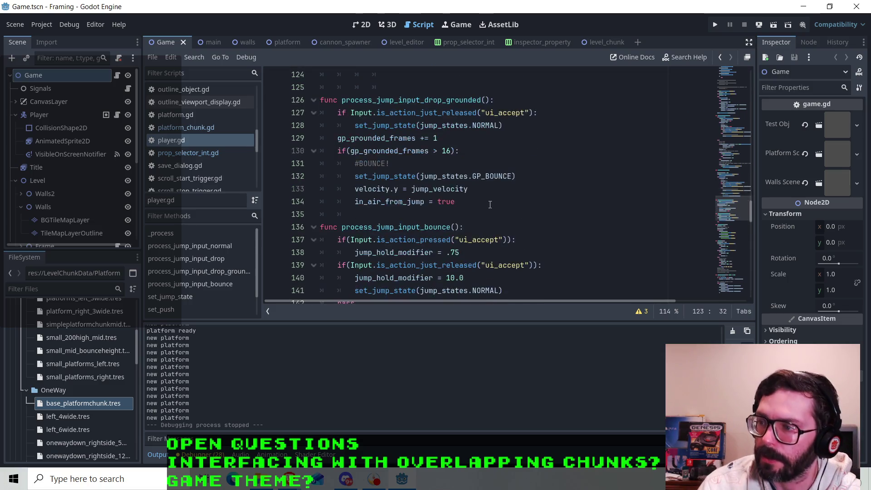
scroll(370, 219, "down", 2)
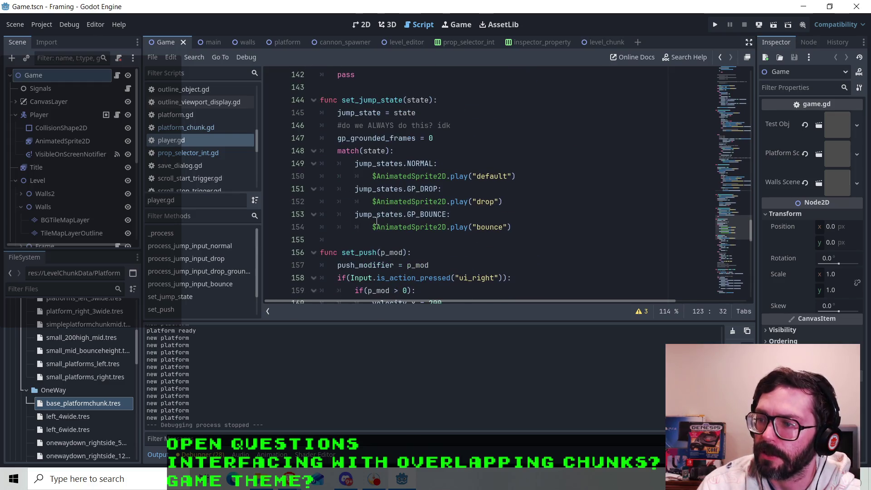
left_click(452, 216)
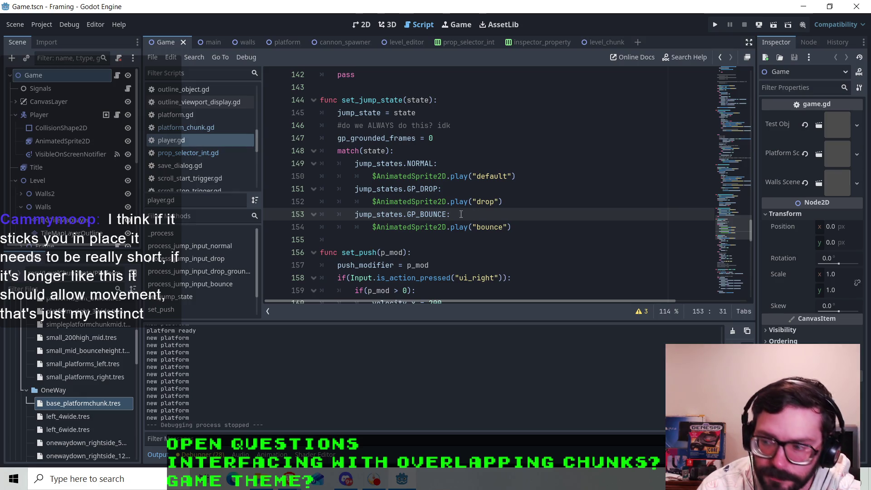
scroll(459, 231, "down", 1)
scroll(442, 206, "down", 1)
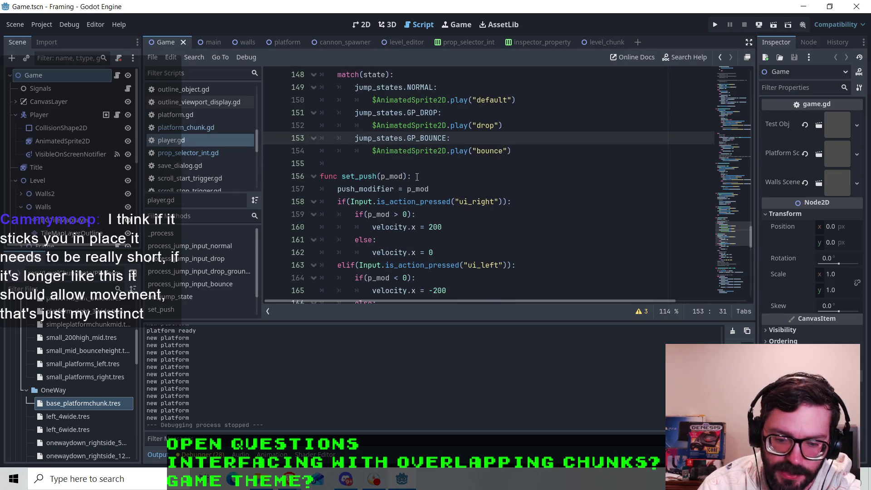
left_click(416, 177)
key("Down")
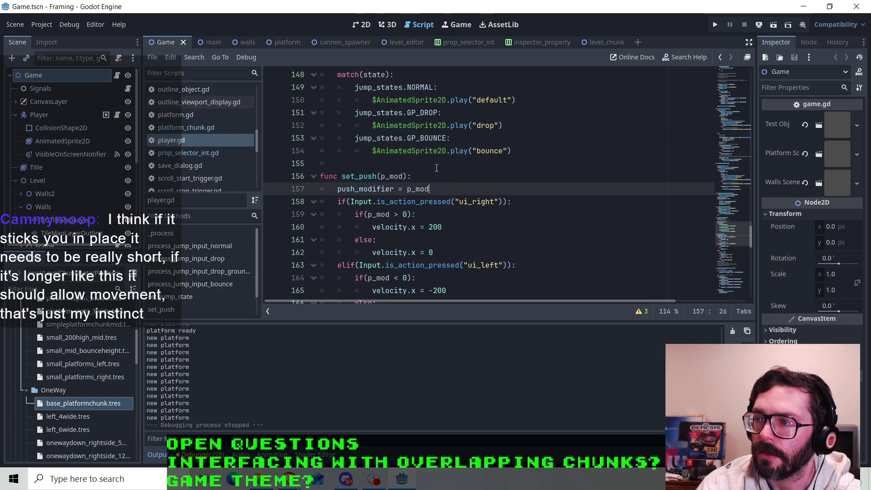
key("Up")
key("Up")
scroll(422, 176, "up", 1)
scroll(422, 177, "up", 2)
scroll(499, 195, "down", 1)
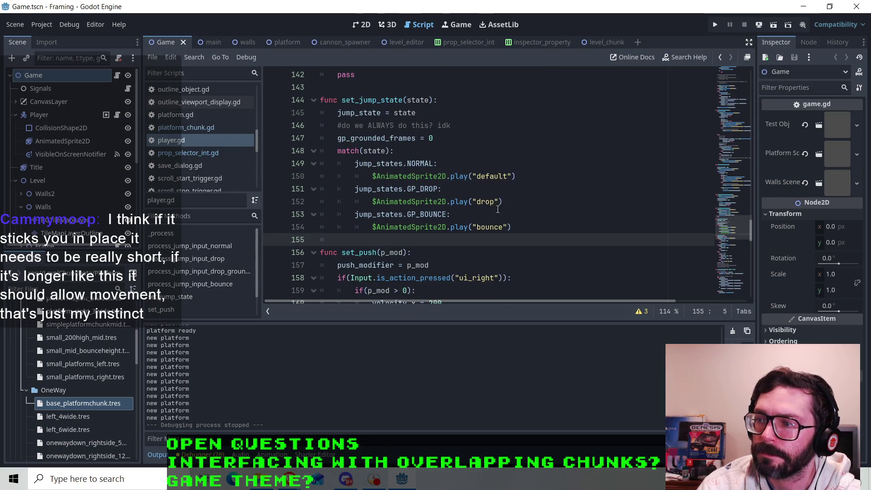
Add a jump_states.GP_GROUNDED case after GP_DROP that calls drop_land_squish().
left_click(528, 198)
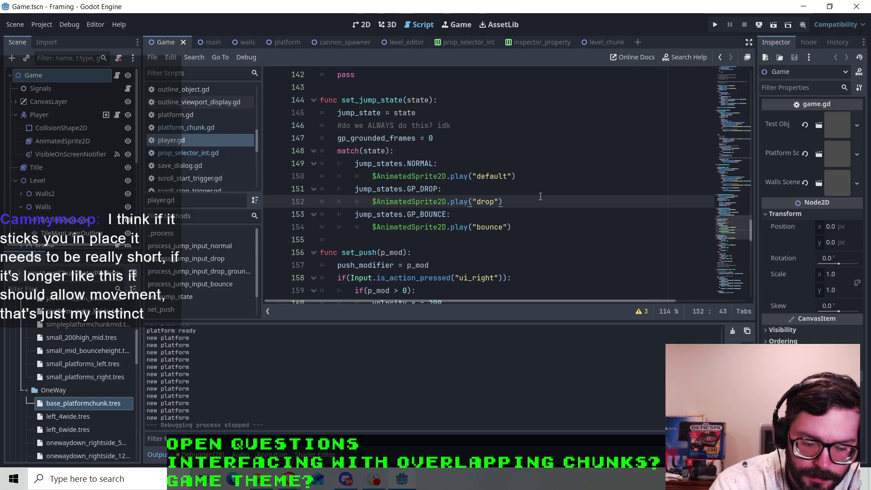
key("Return")
key("BackSpace")
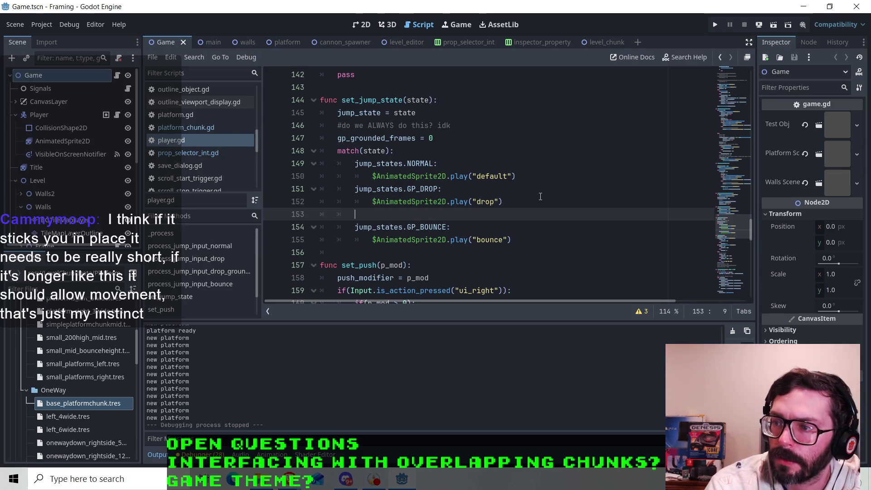
type("jump_states.GP_GROUNDED")
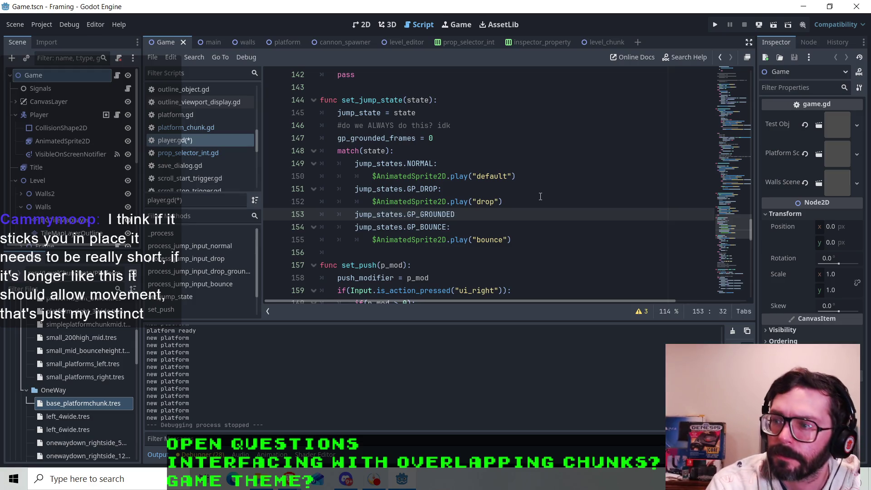
type(":")
key("Return")
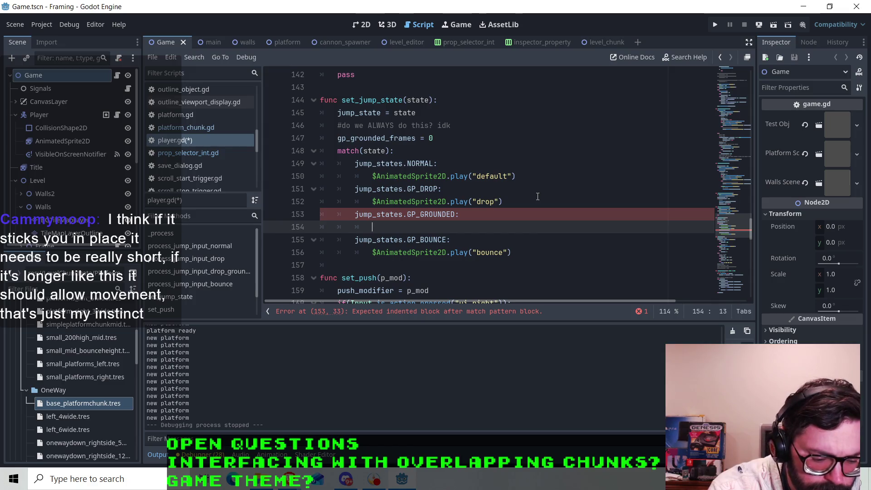
type("drop_")
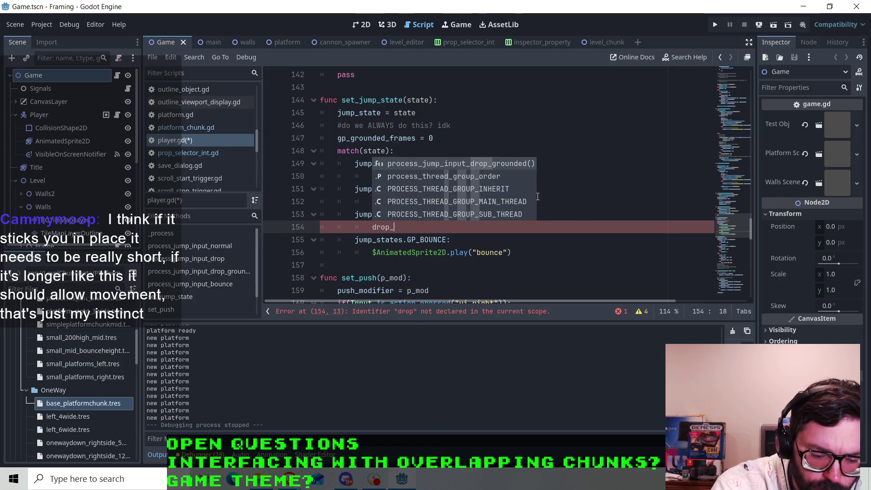
type("land_sq")
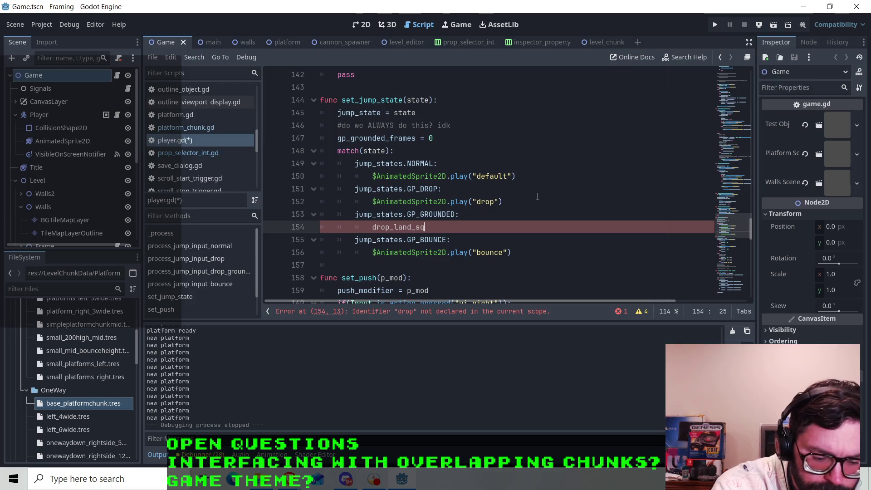
type("uish()")
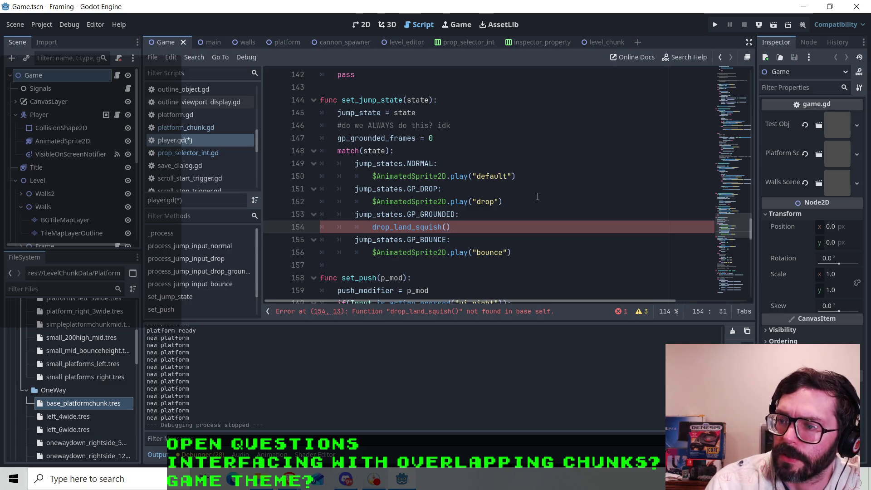
scroll(537, 196, "down", 2)
left_click(416, 188)
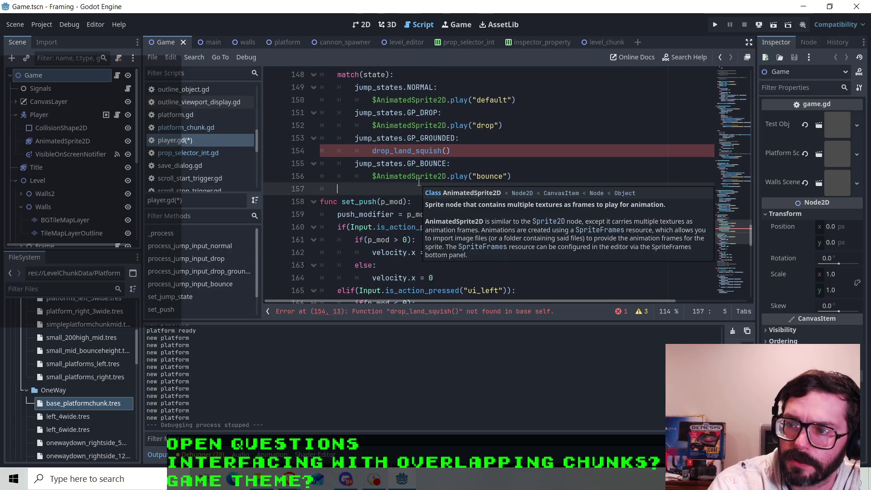
Define func drop_land_squish(): with var tween = get_tree().create_tween().
key("BackSpace")
key("Return")
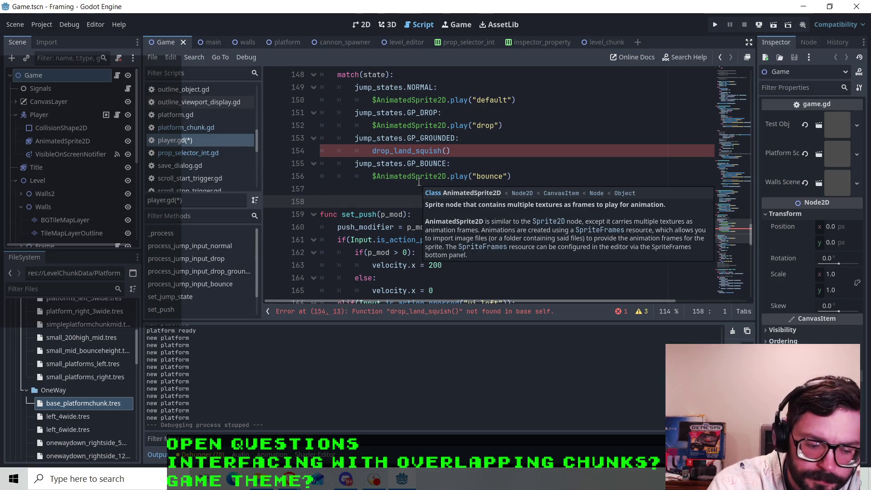
type("func drop")
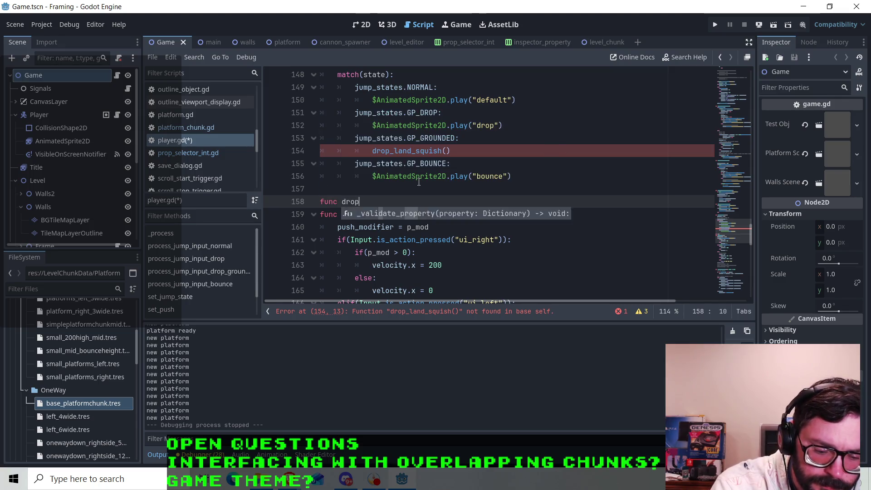
type("_land_sq")
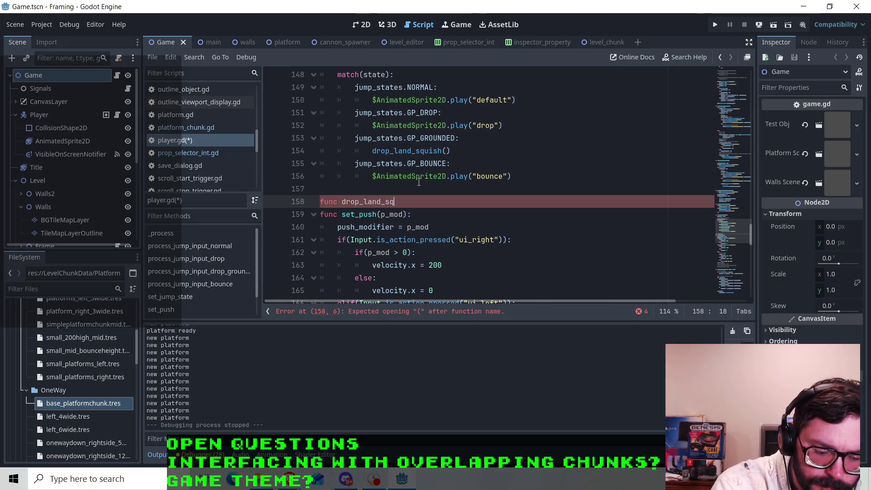
type("uish():")
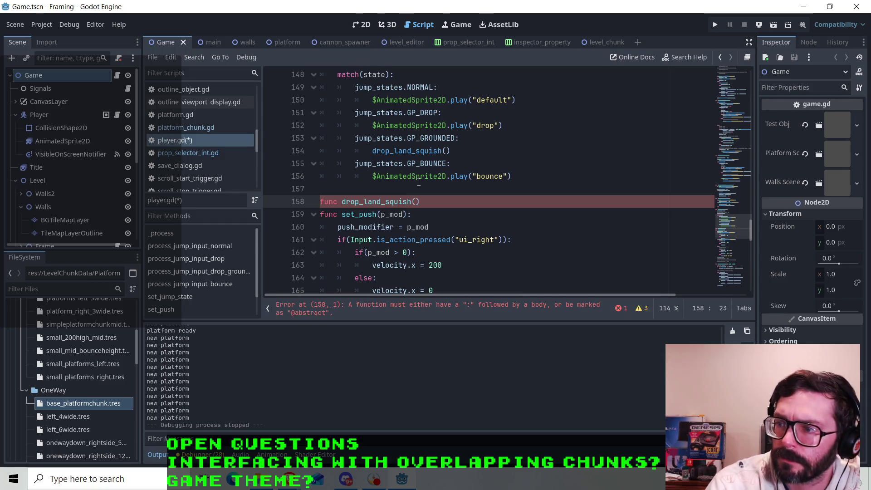
key("Return")
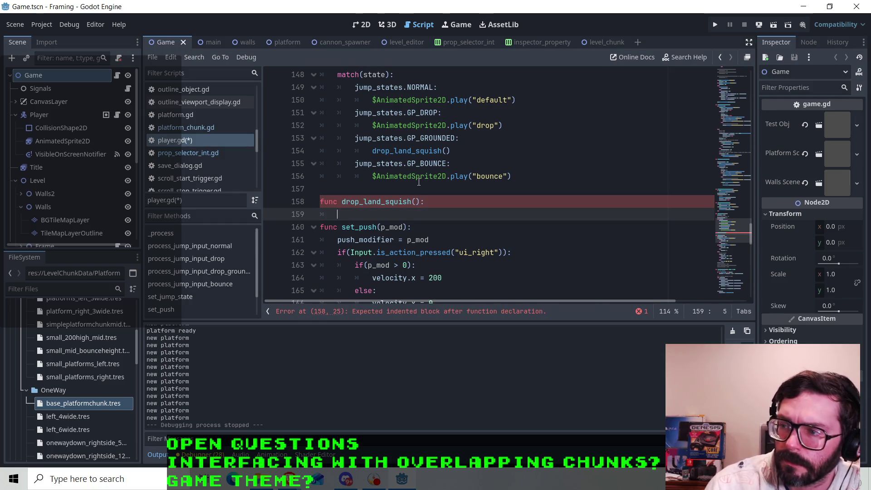
scroll(401, 169, "up", 1)
scroll(399, 172, "down", 1)
type("var t")
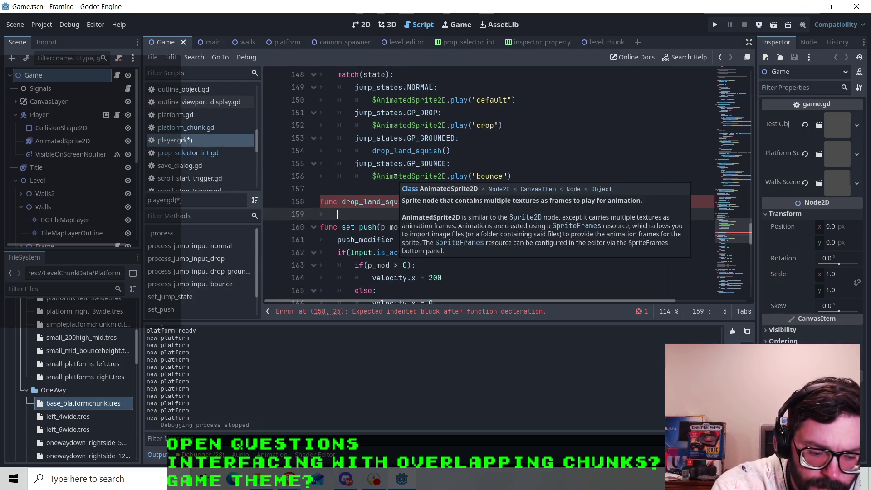
type("ween = ")
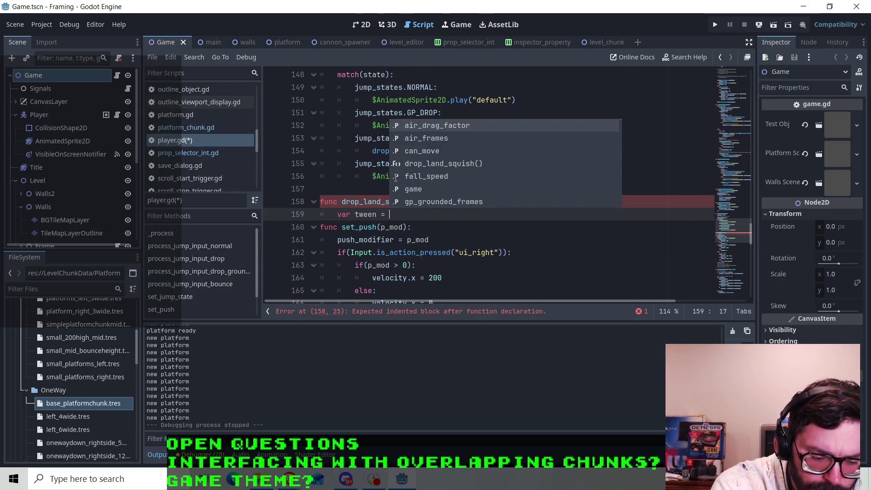
type("get_tre")
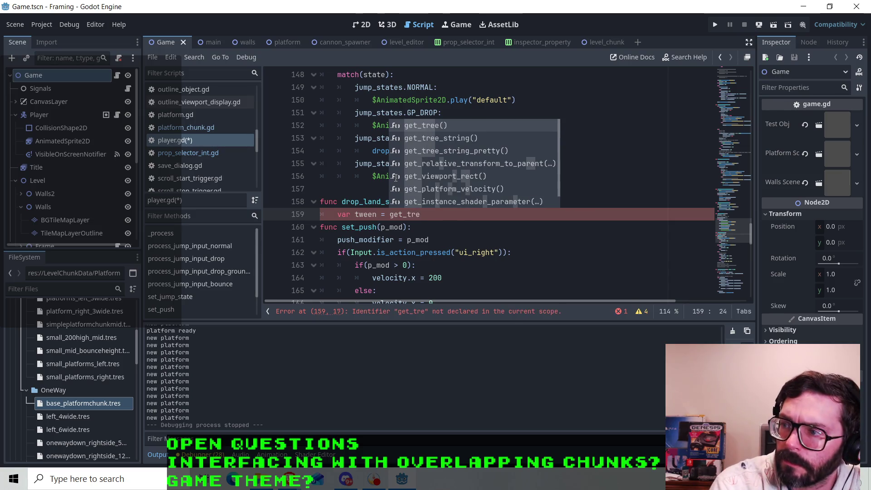
key("Return")
type(".create")
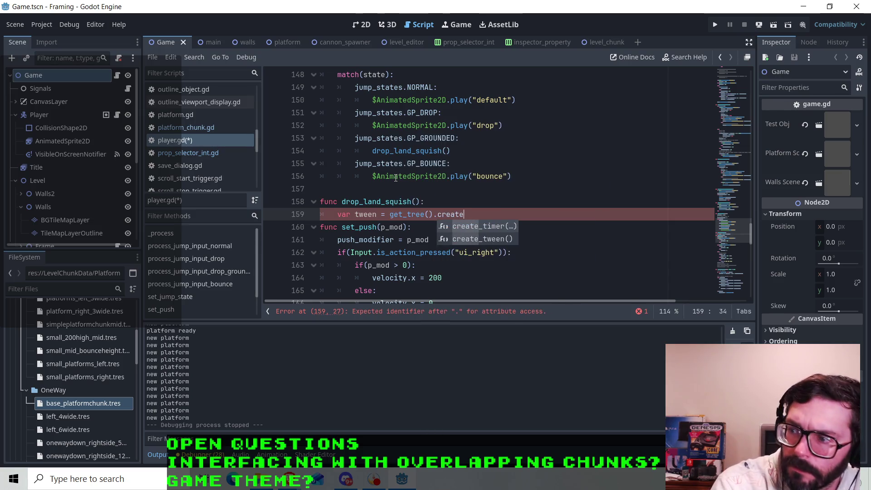
key("Down")
key("Return")
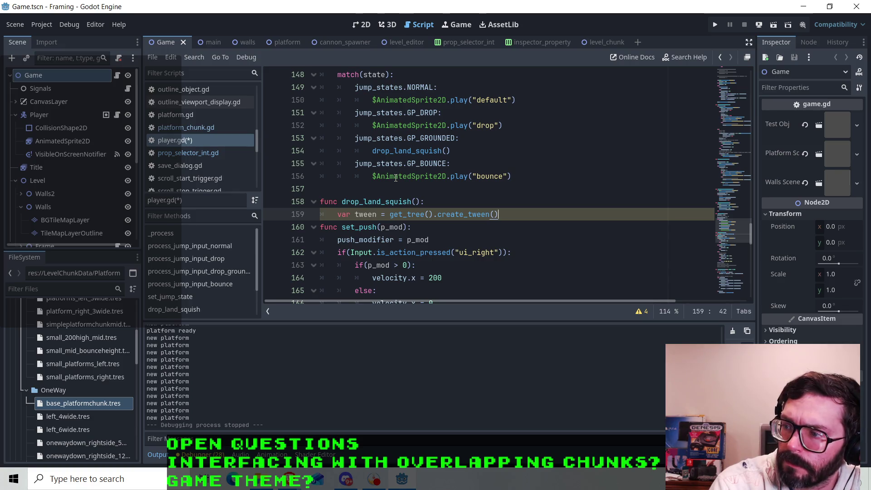
key("Return")
Begin a tween.tween_property( call with $AnimatedSprite2D as its first argument.
type("tween")
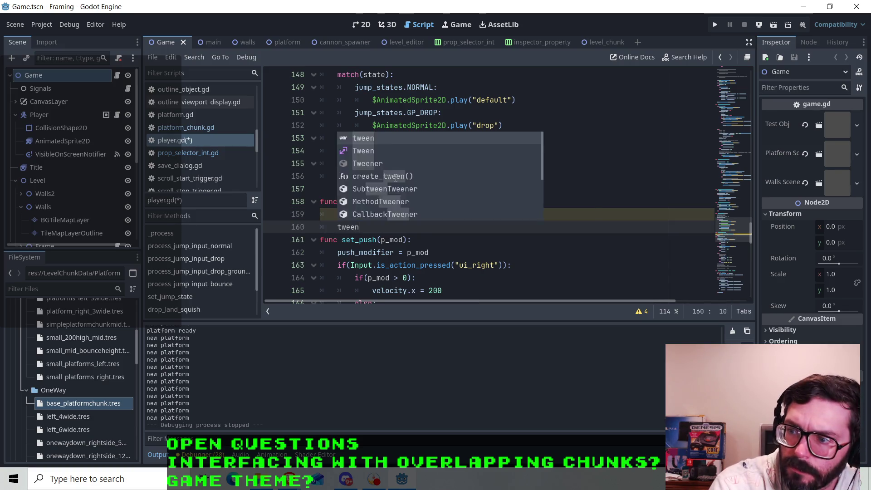
type(".twee")
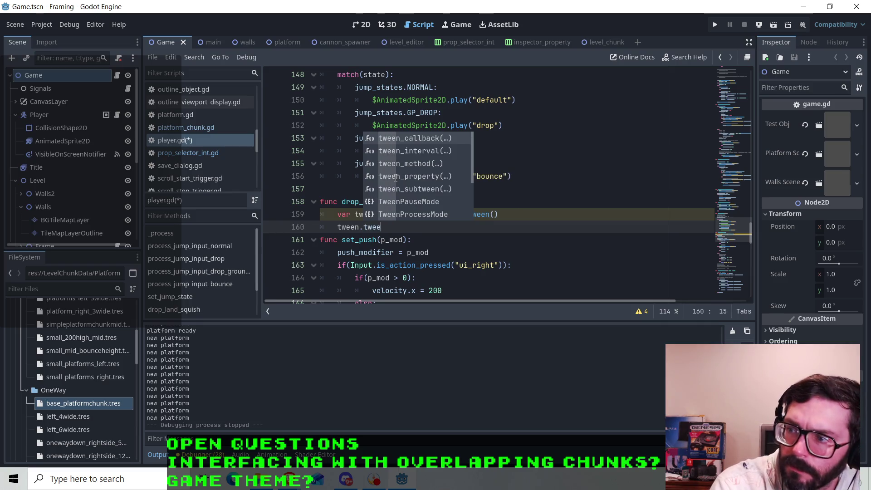
key("Down")
key("Down")
key("Down")
key("Return")
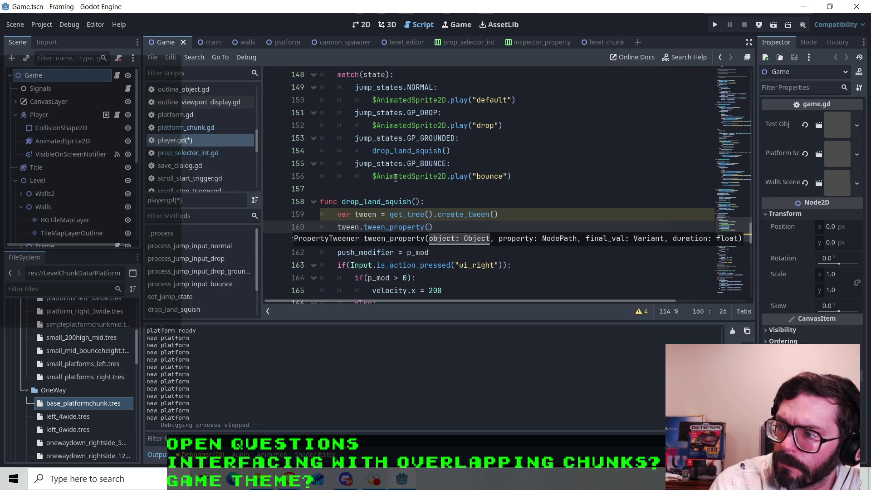
type("se")
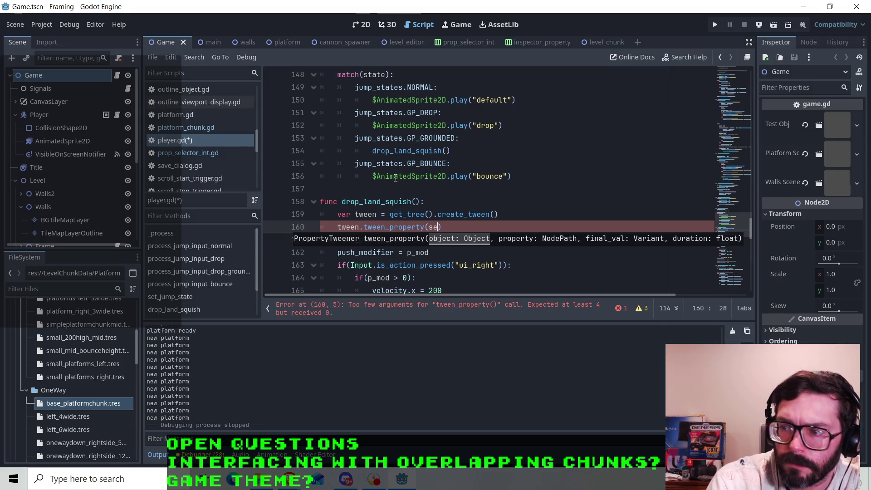
type("lf")
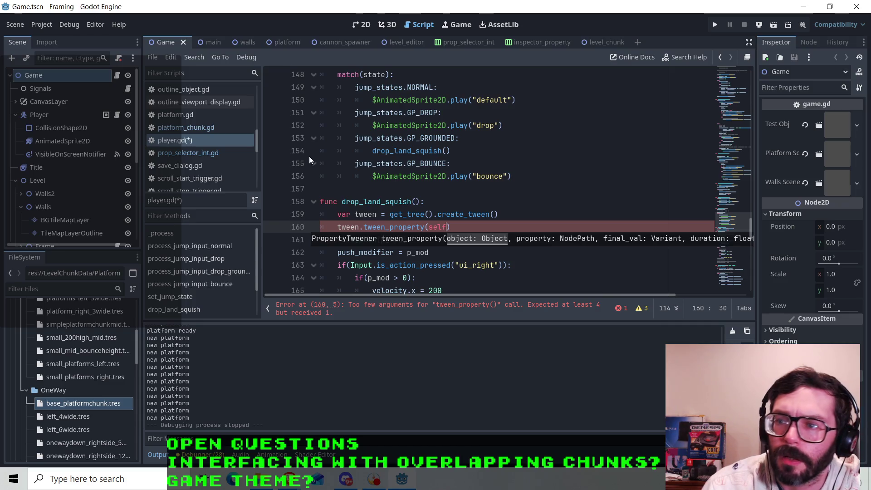
key("Escape")
key("ctrl+shift+Left")
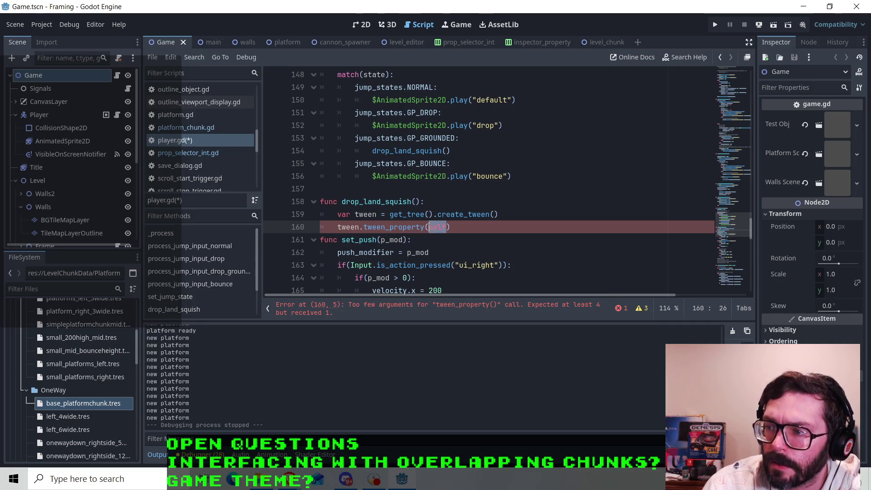
type("$Anim")
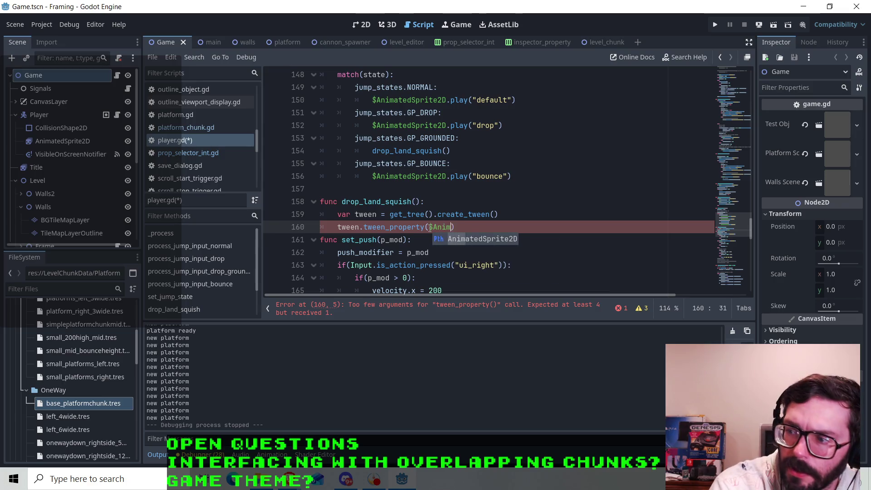
key("Return")
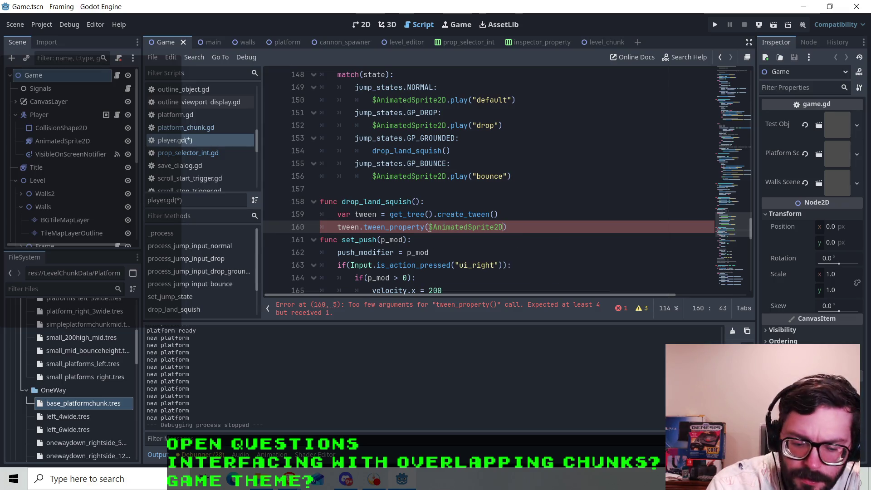
type(",")
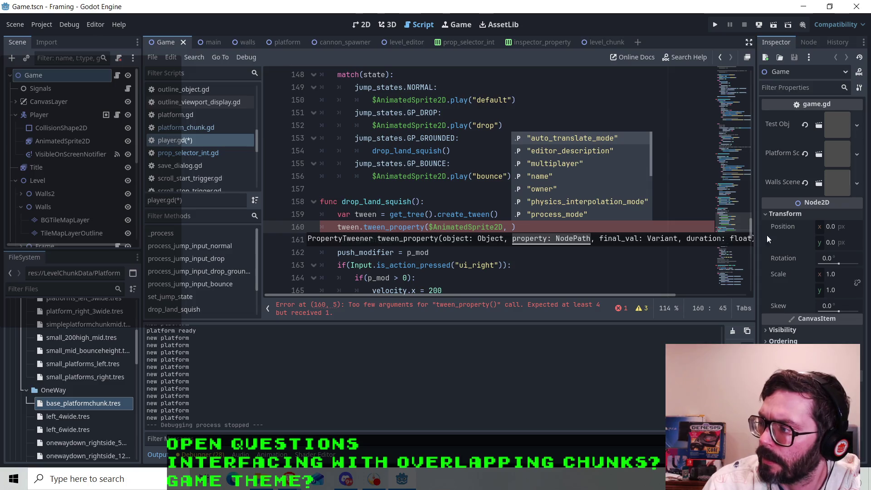
Fill in the remaining tween_property arguments: scale, Vector2(1.0,.6), .5.
mouse_move(780, 274)
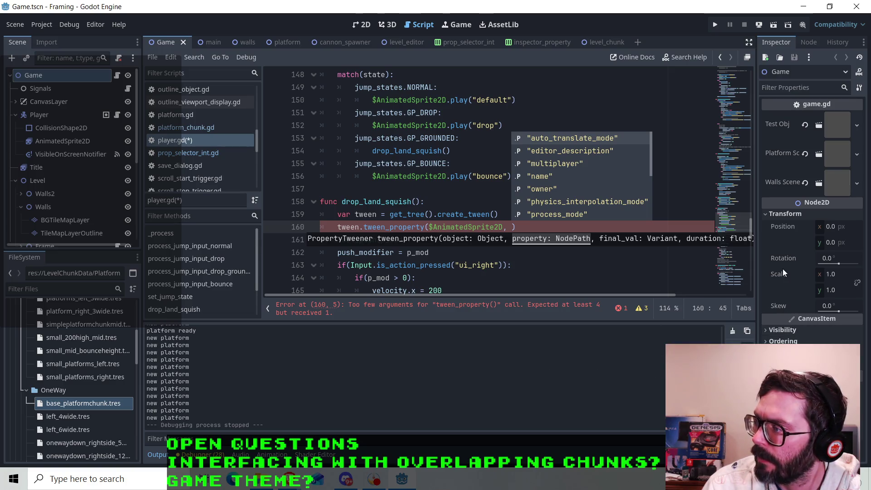
mouse_move(854, 293)
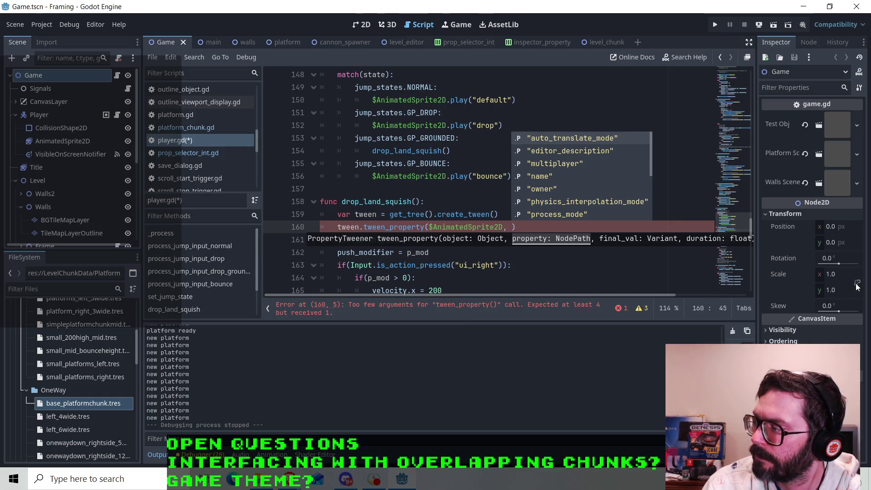
type("scal")
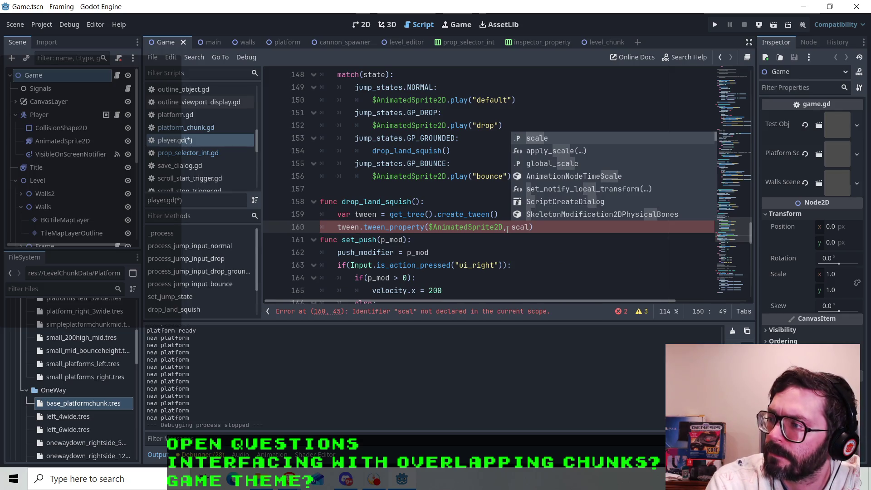
key("Return")
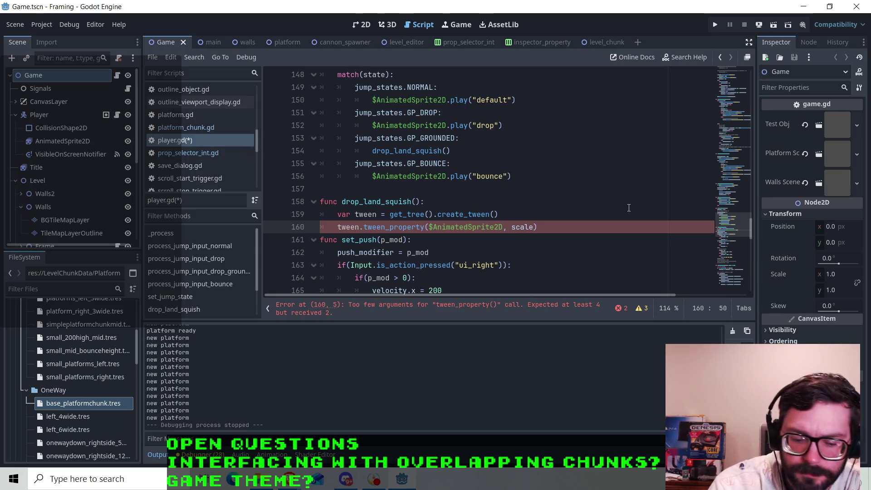
type(", ")
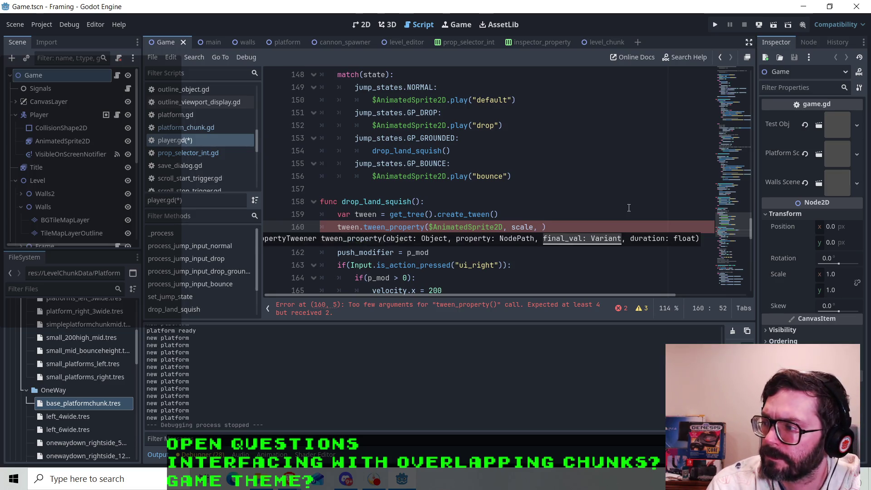
type("Vector2(")
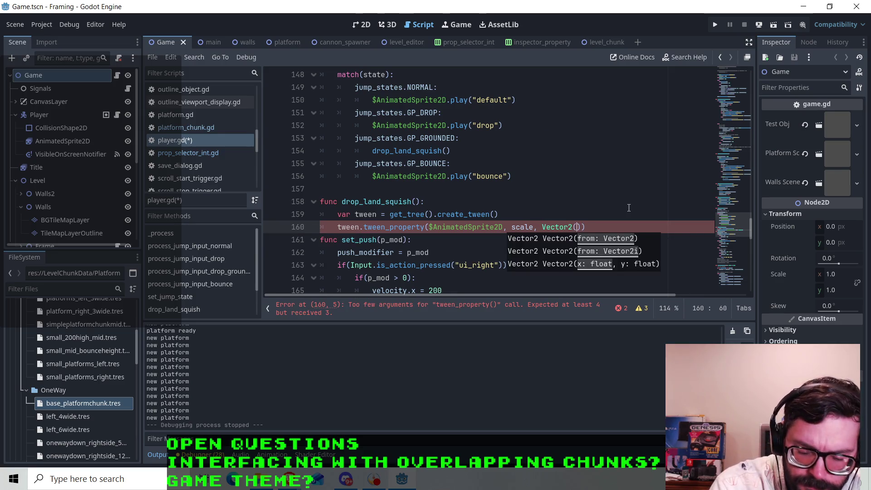
type("1.0,.")
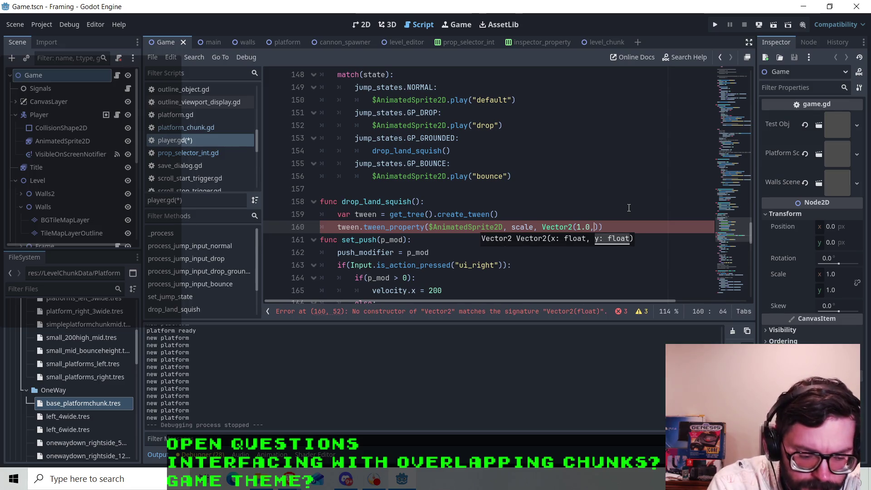
type("6)")
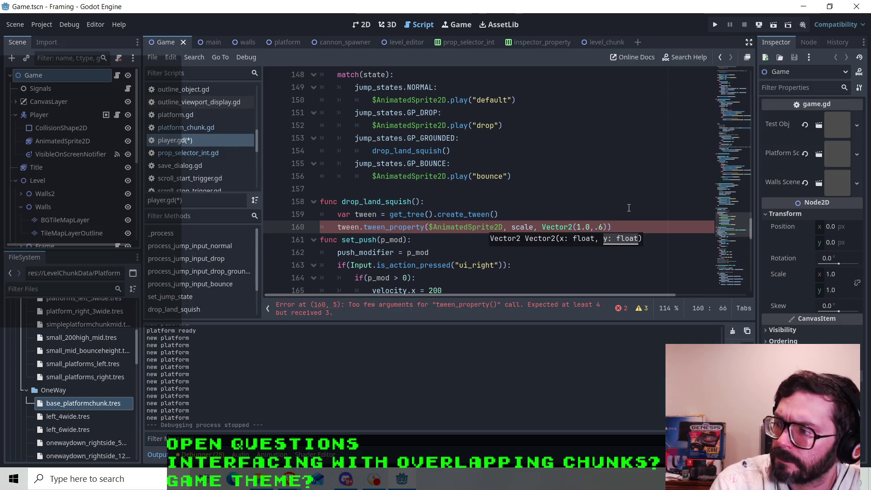
type(", ")
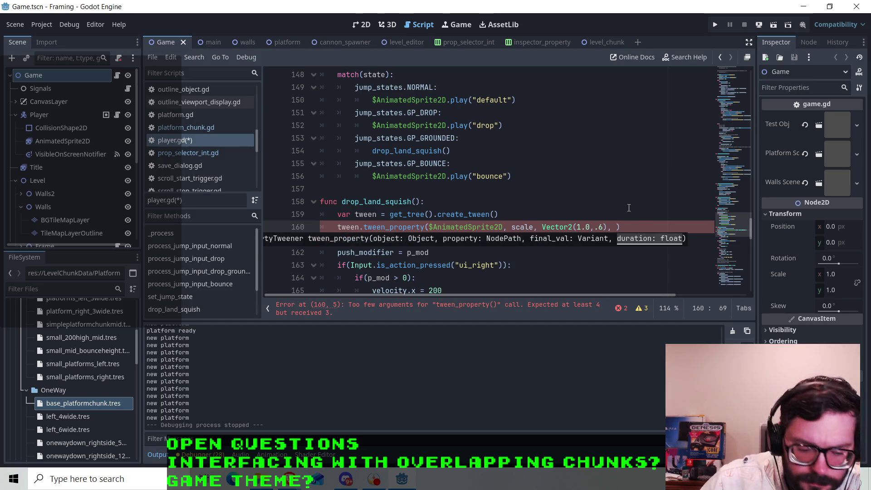
type(".5")
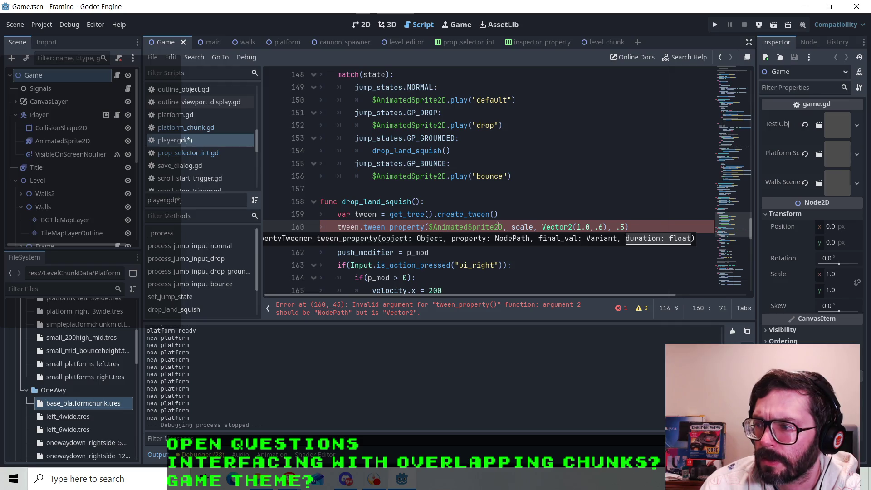
Quote the property name as "scale" to clear the error, then add a new line after the call.
left_click(511, 227)
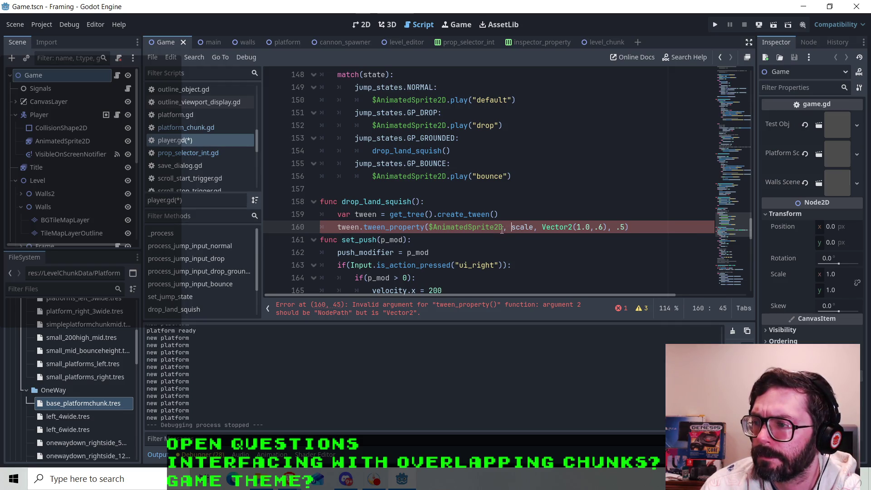
left_click(483, 227)
left_click(506, 228)
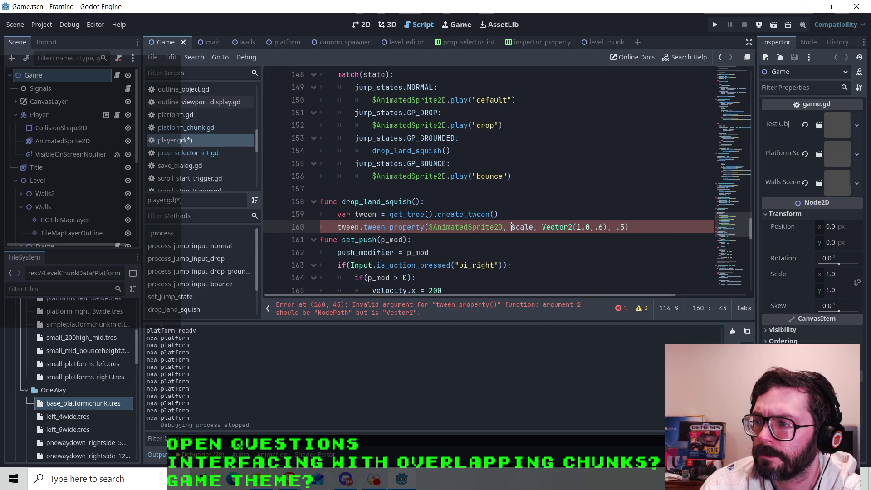
mouse_move(512, 228)
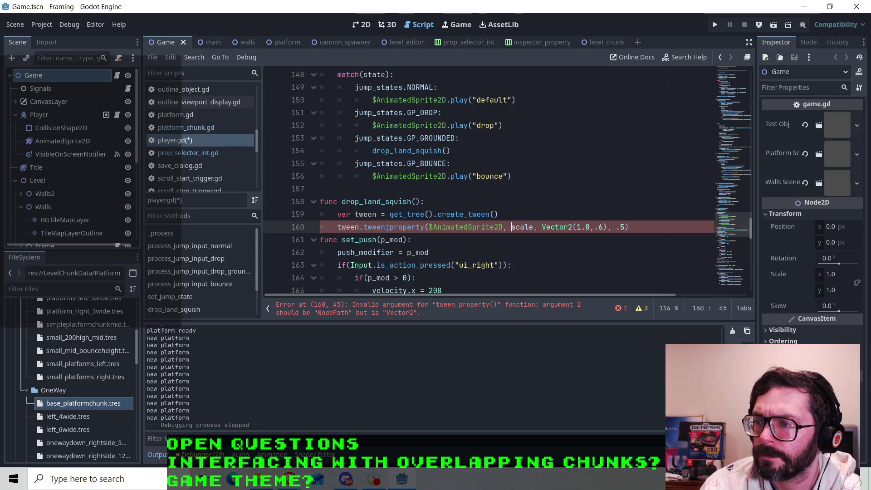
mouse_move(386, 230)
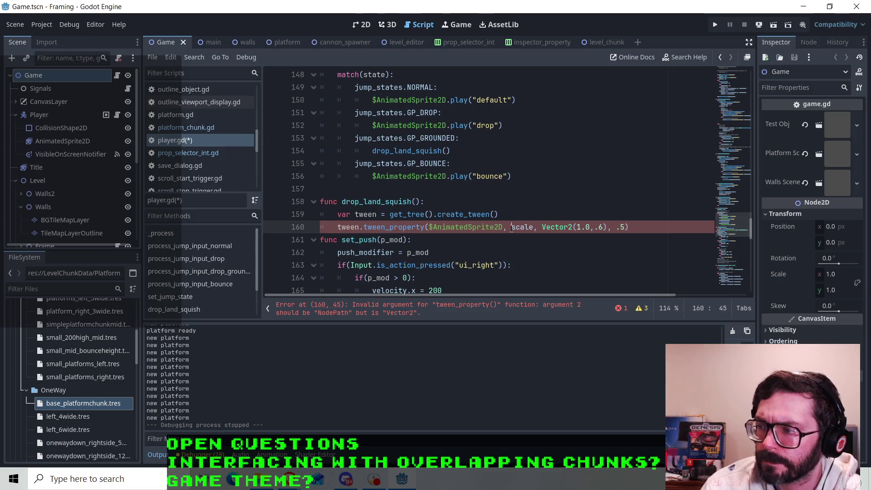
type("\"")
key("Return")
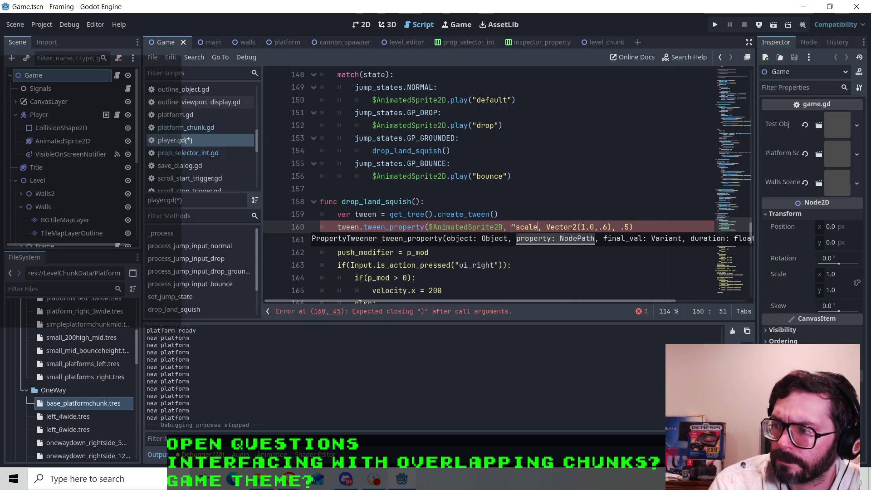
type("\"")
key("Escape")
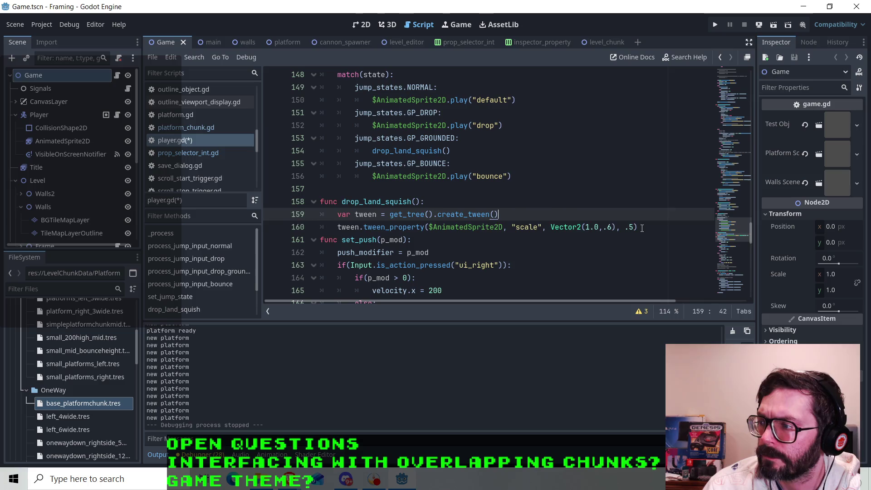
left_click(642, 228)
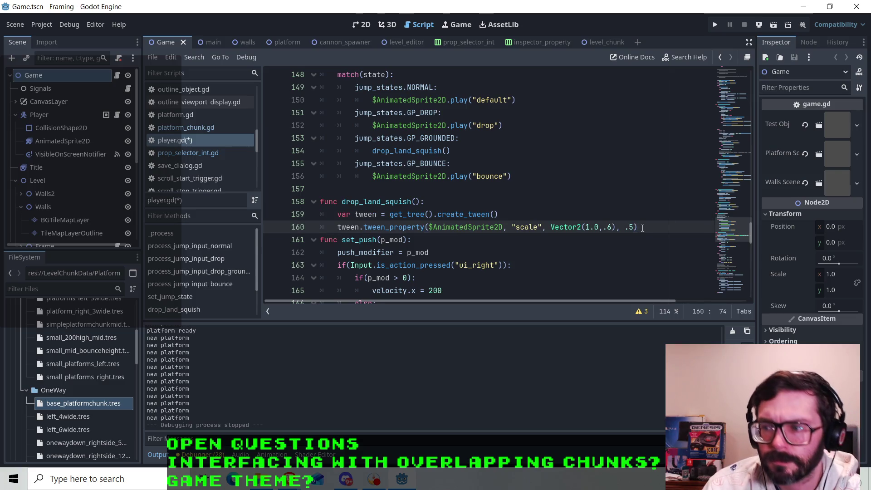
key("Return")
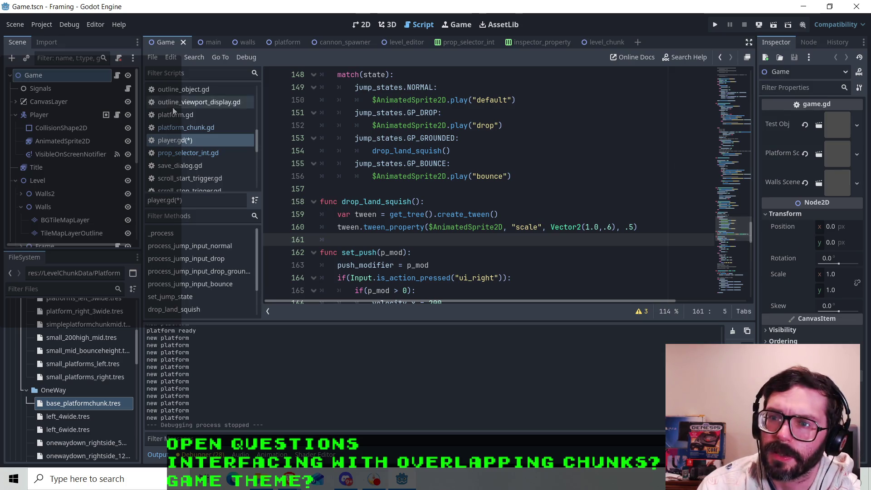
Save player.gd and preview a vertical squash of the AnimatedSprite2D in 2D, then undo it.
key("ctrl+s")
left_click(66, 143)
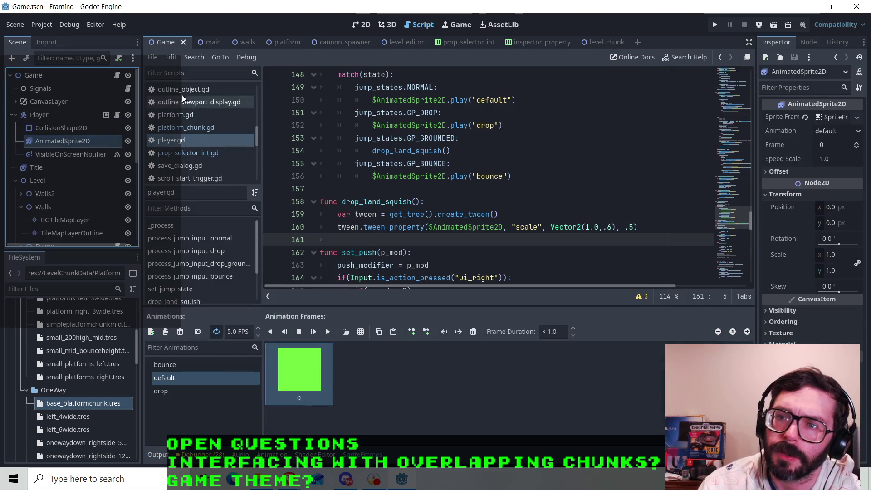
left_click(362, 24)
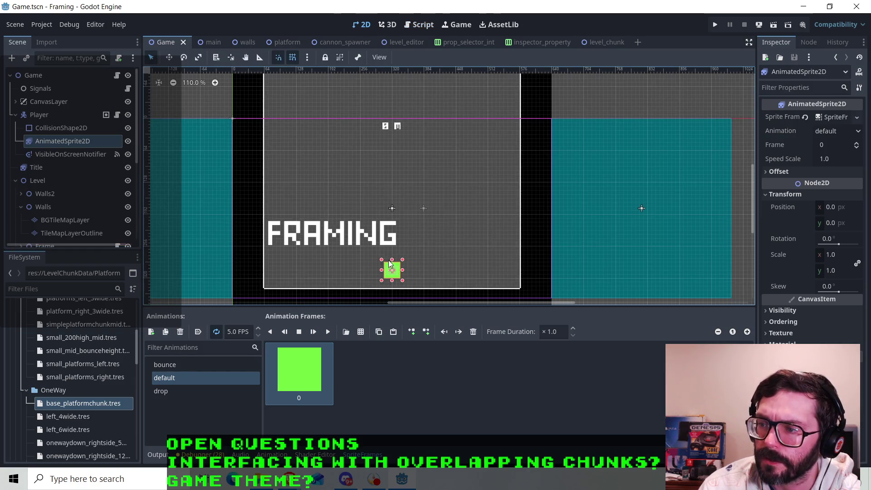
left_click_drag(392, 260, 393, 267)
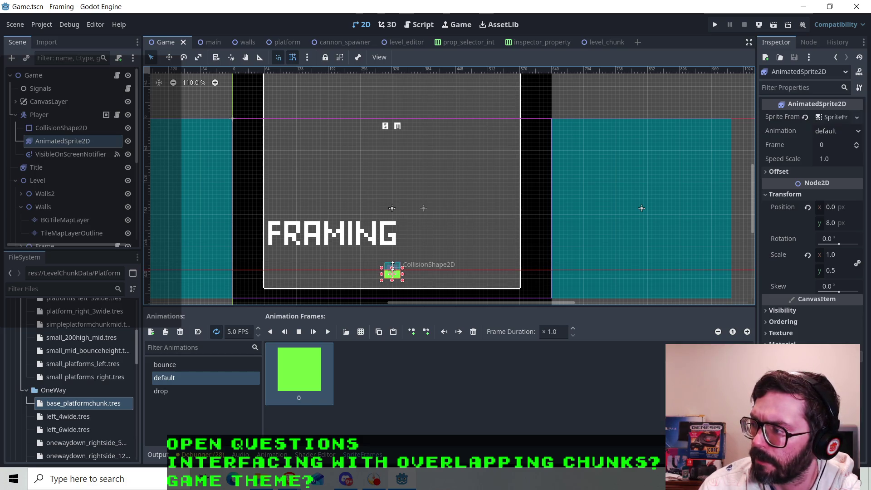
key("ctrl+z")
key("ctrl+z")
key("ctrl+z")
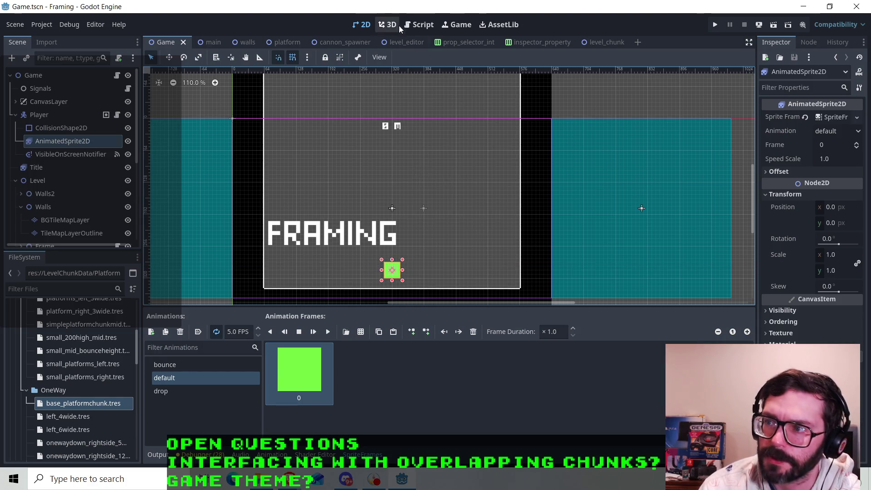
Change the squash target to Vector2(1.0,.5) over .3 seconds and select both tween lines.
left_click(421, 25)
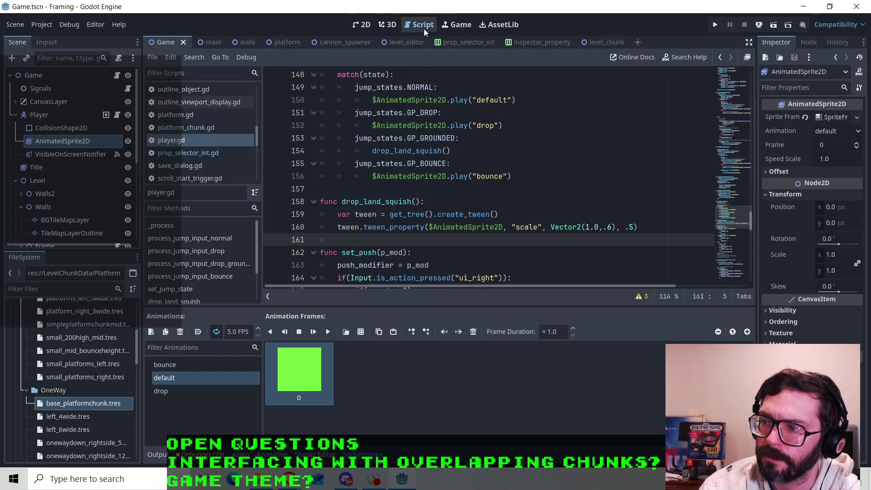
left_click(610, 226)
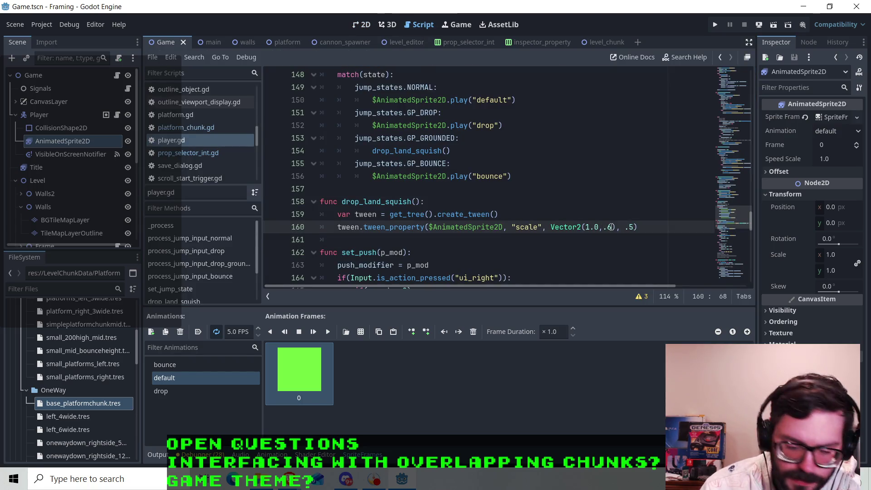
key("BackSpace")
type("5")
left_click(633, 227)
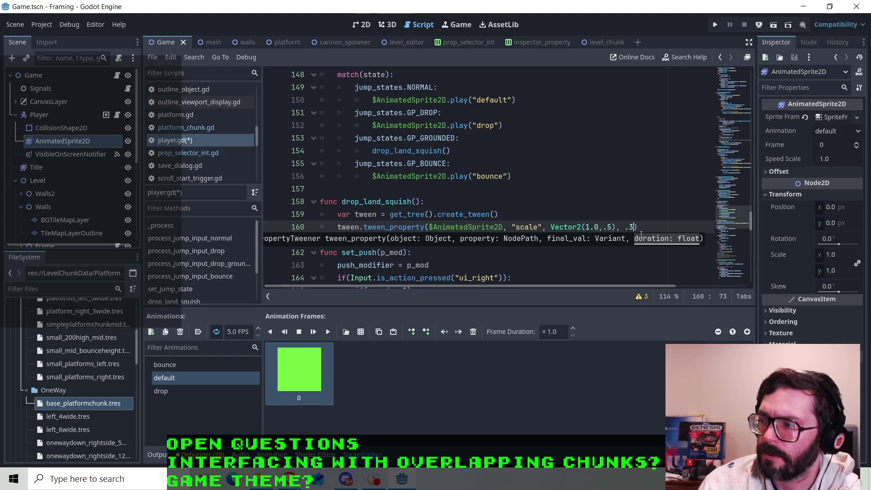
left_click(653, 229)
scroll(626, 229, "down", 1)
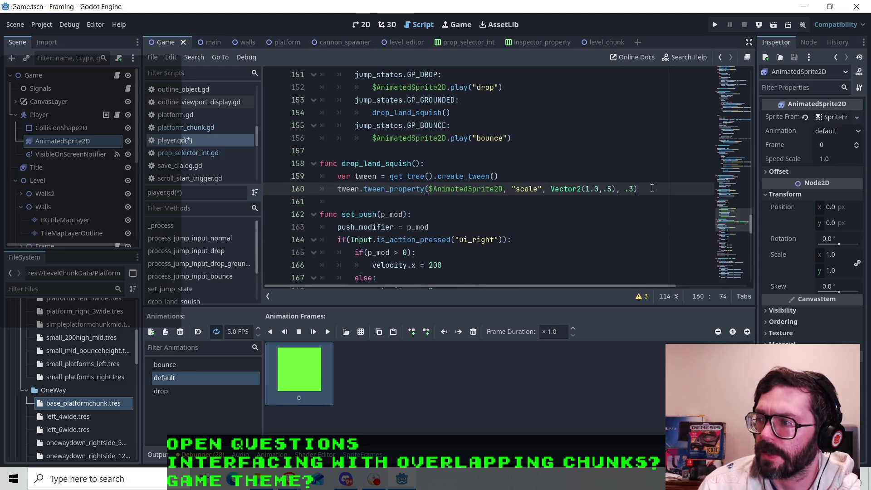
left_click_drag(651, 188, 326, 172)
Duplicate the two tween lines below and change the copy's scale to Vector2(1.0,1.0).
right_click(398, 184)
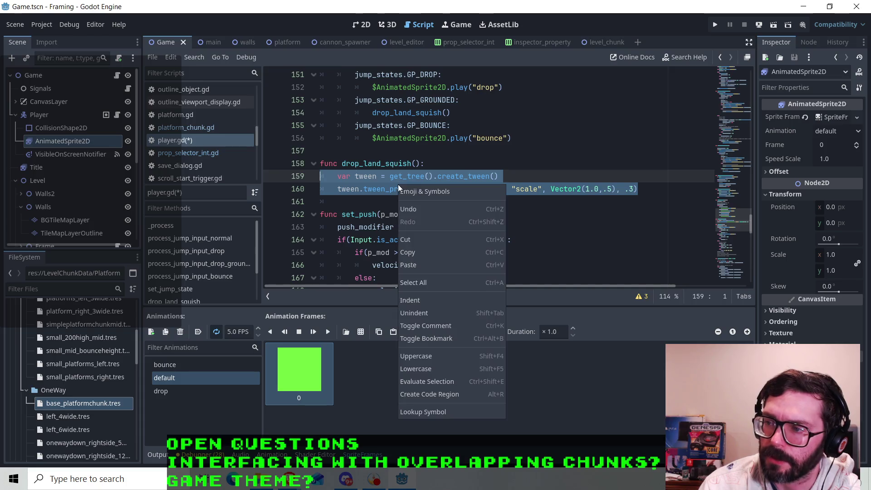
left_click(413, 253)
left_click(648, 195)
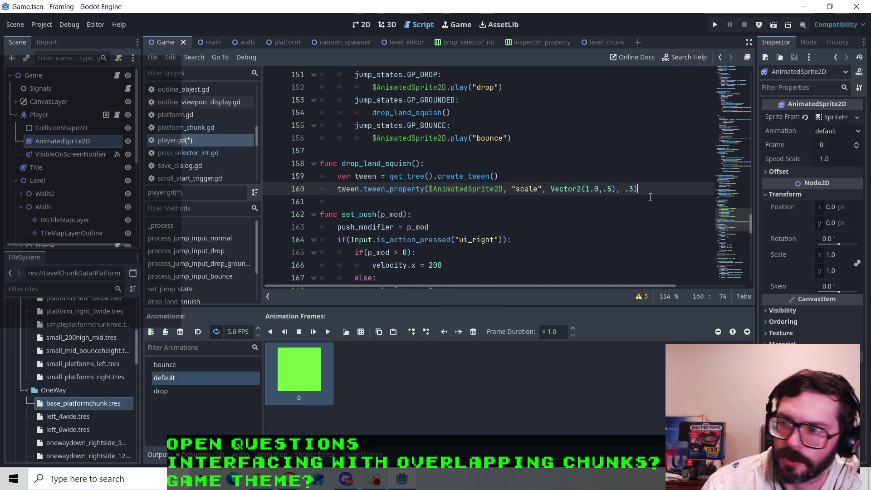
key("Return")
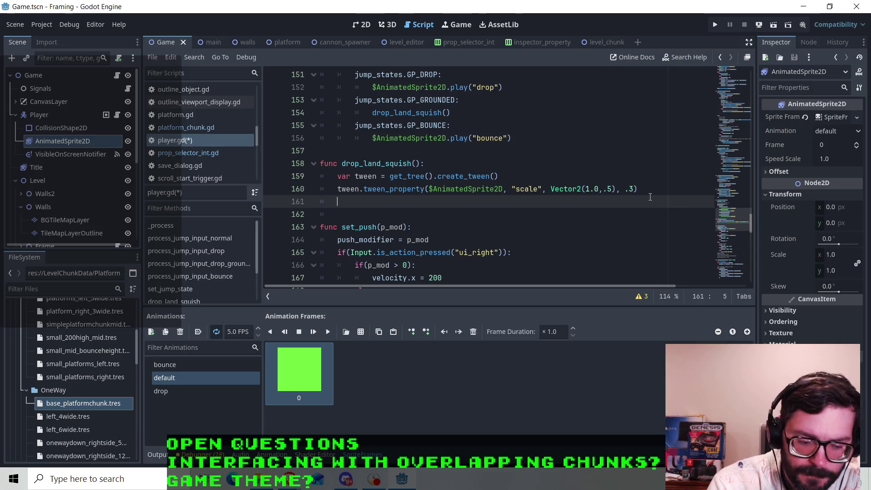
key("ctrl+v")
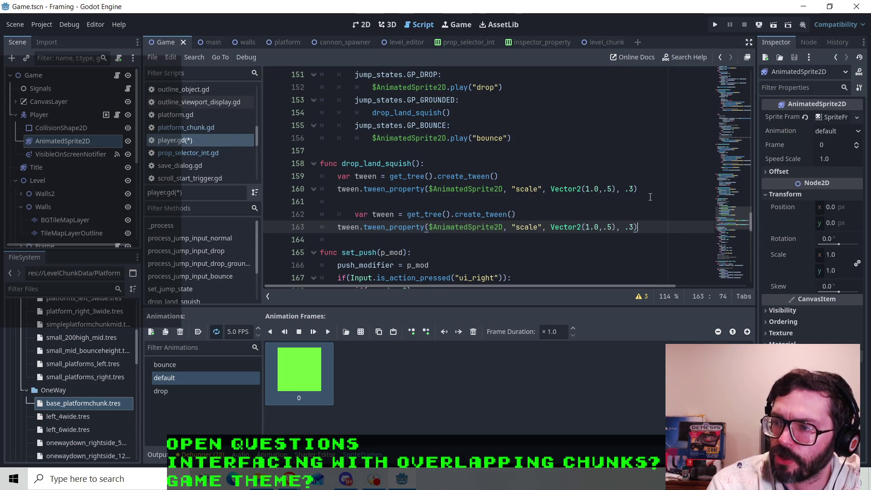
key("BackSpace")
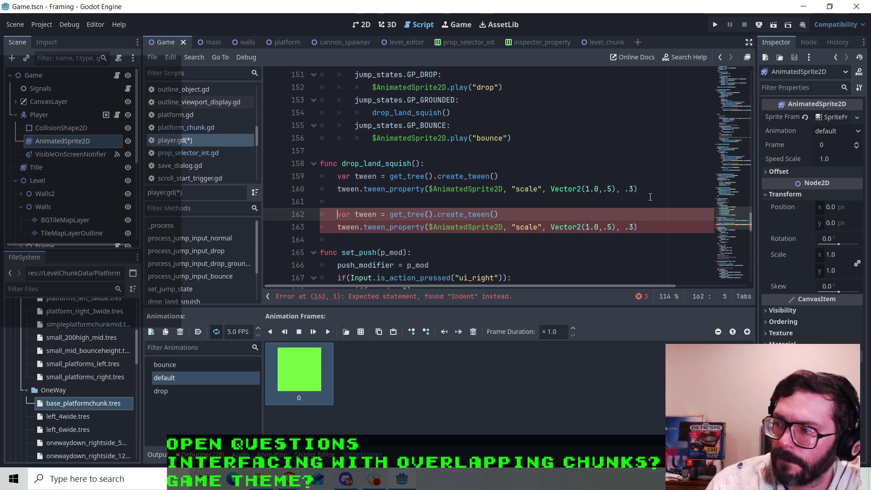
left_click(611, 228)
key("BackSpace")
key("BackSpace")
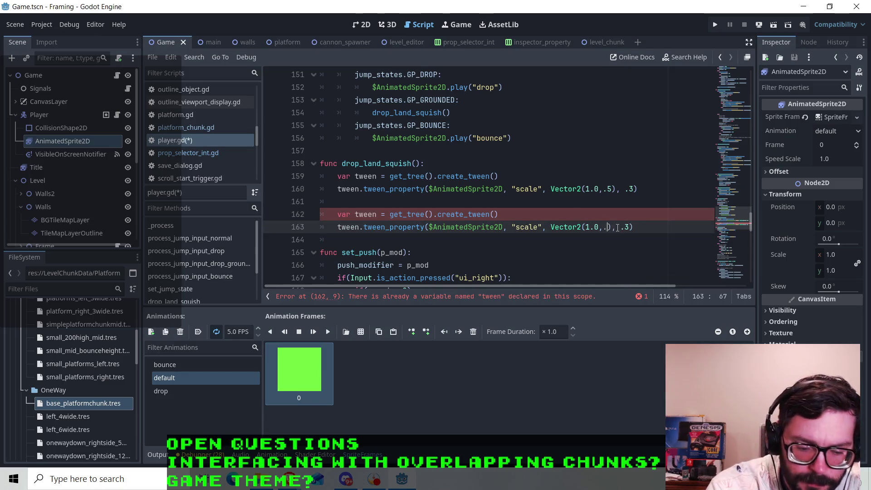
type("1.0")
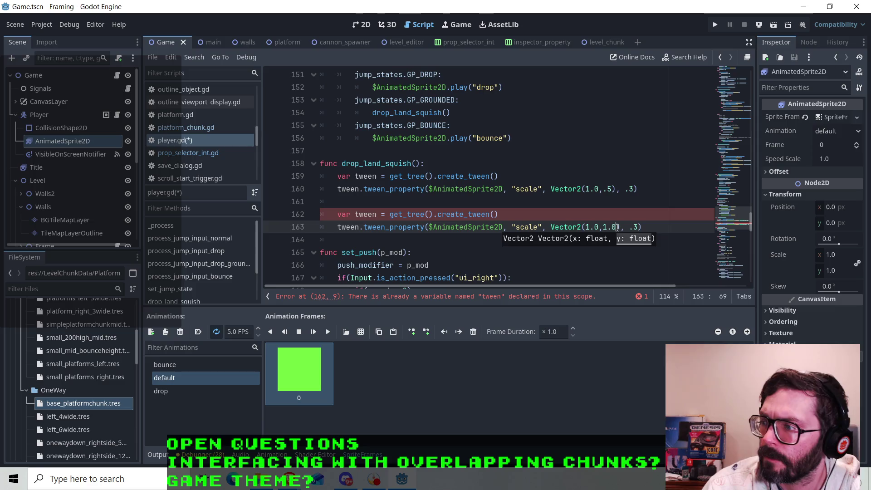
left_click(636, 227)
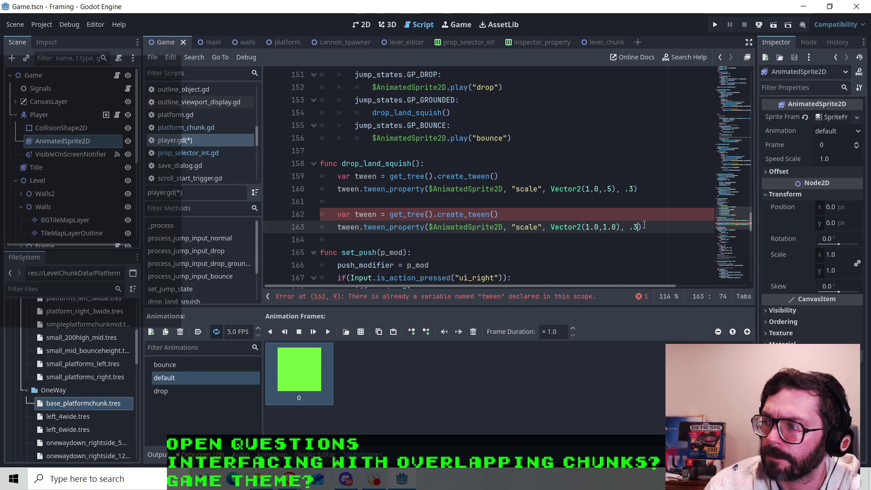
Rename the duplicated tween to tween2 in both its declaration and call.
left_click(407, 205)
left_click(377, 214)
type("2")
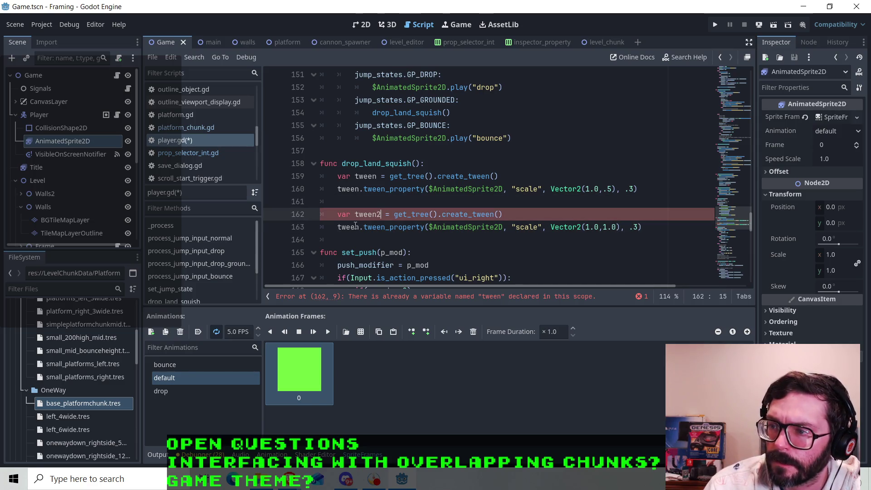
left_click(355, 226)
type("2")
key("BackSpace")
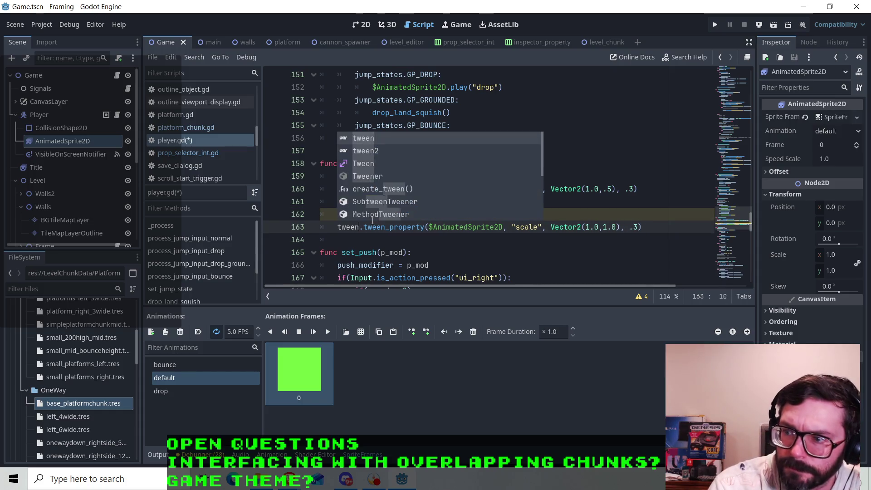
key("Tab")
Insert await get_tree().create_timer(.3).timeout between the squash and restore tweens.
left_click(364, 202)
type("awai")
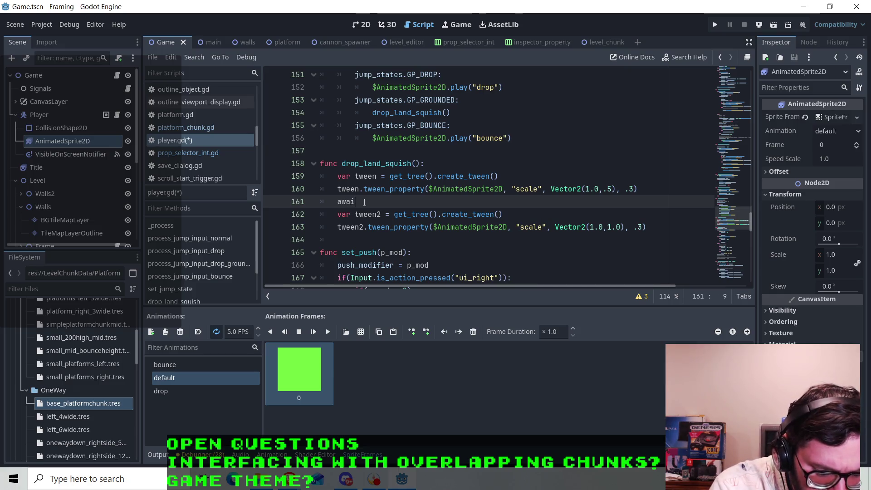
type("t get_")
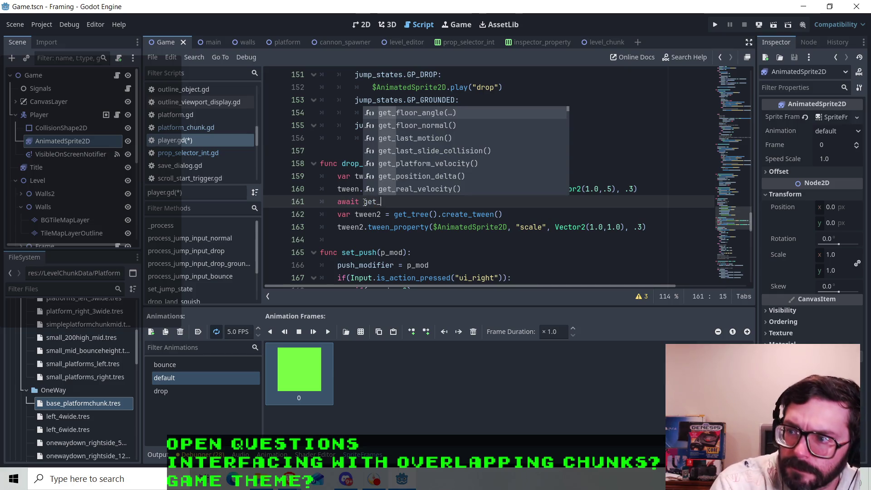
type("tree")
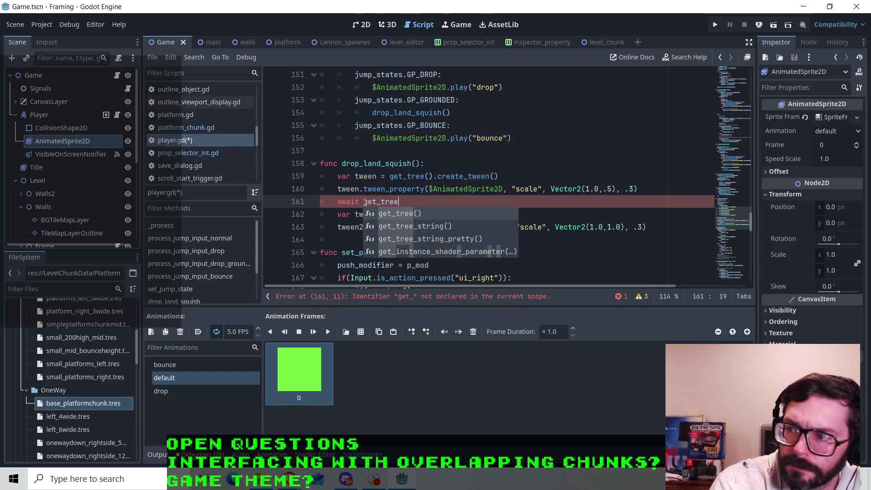
key("Return")
type(".creat")
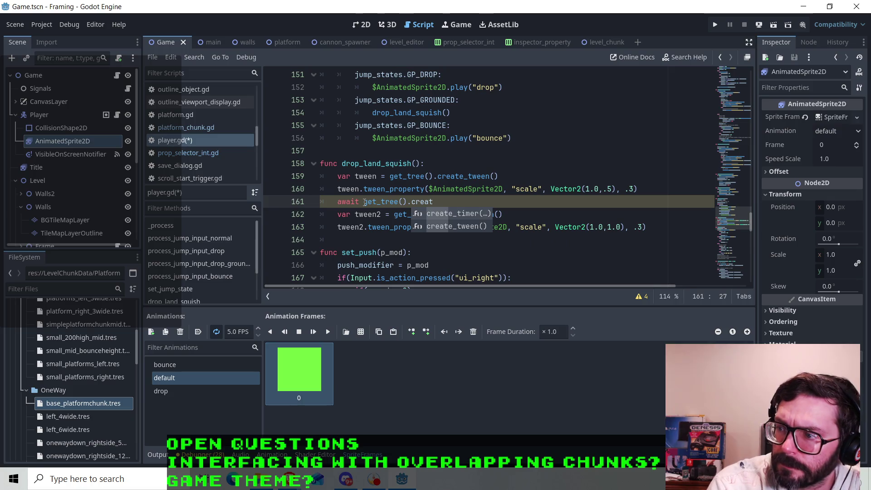
key("Return")
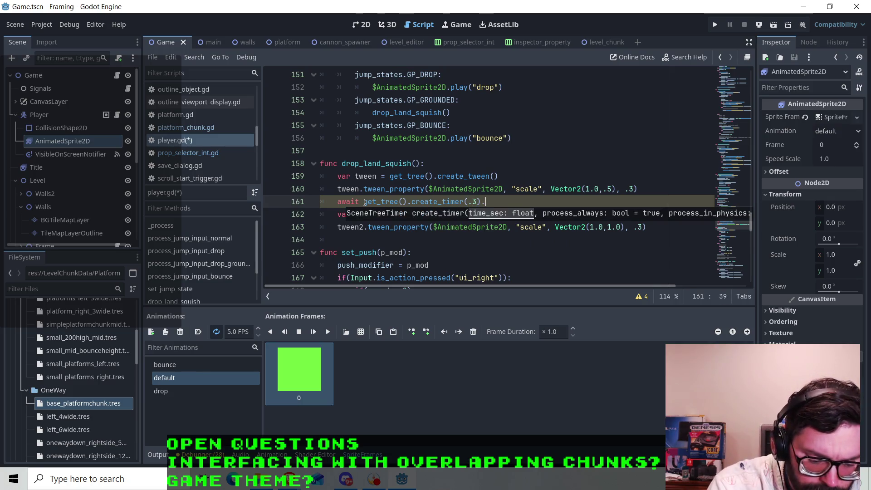
type("timeout")
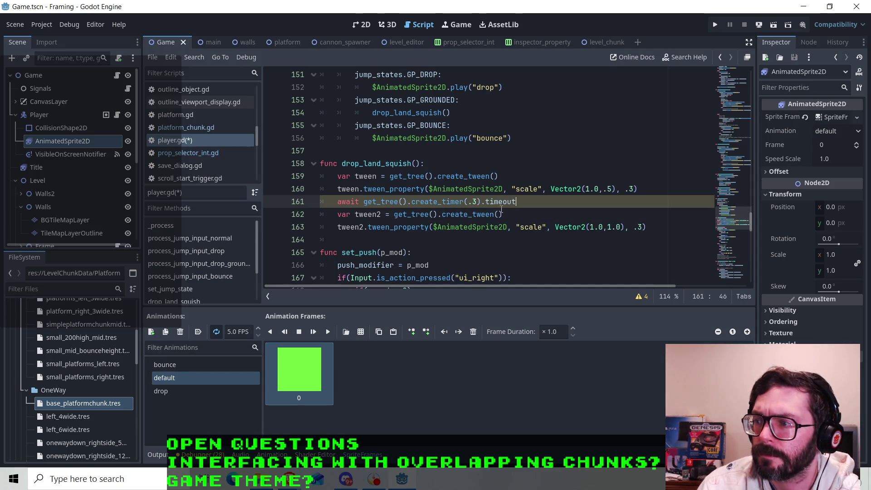
left_click(517, 217)
left_click(664, 224)
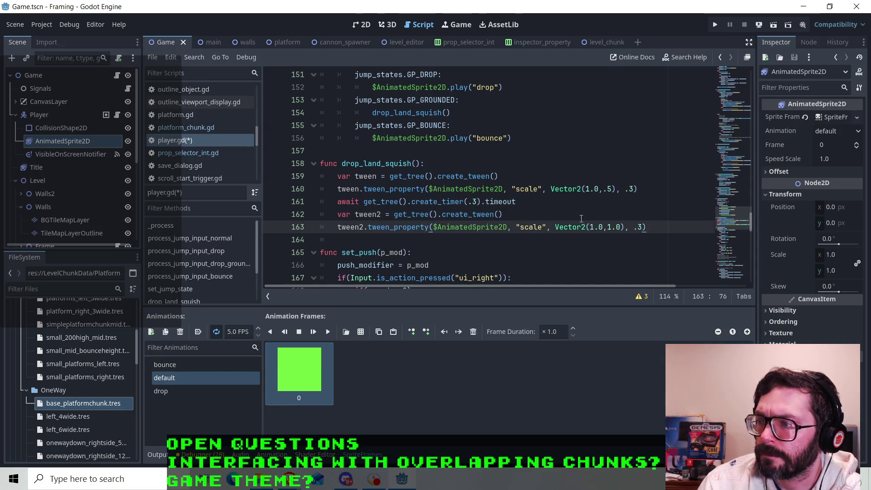
left_click(654, 192)
type(".se")
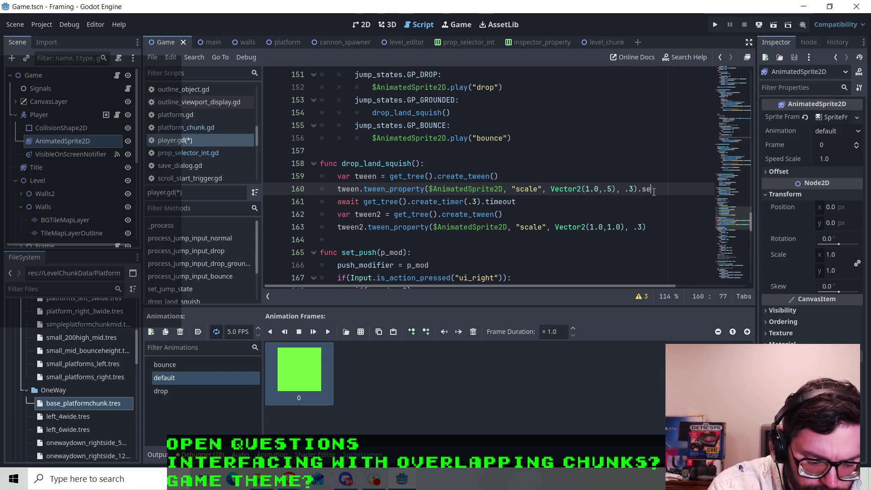
Append .set_ease(Tween.EASE_OUT) to the squash tween on line 160.
type("t_e")
key("Return")
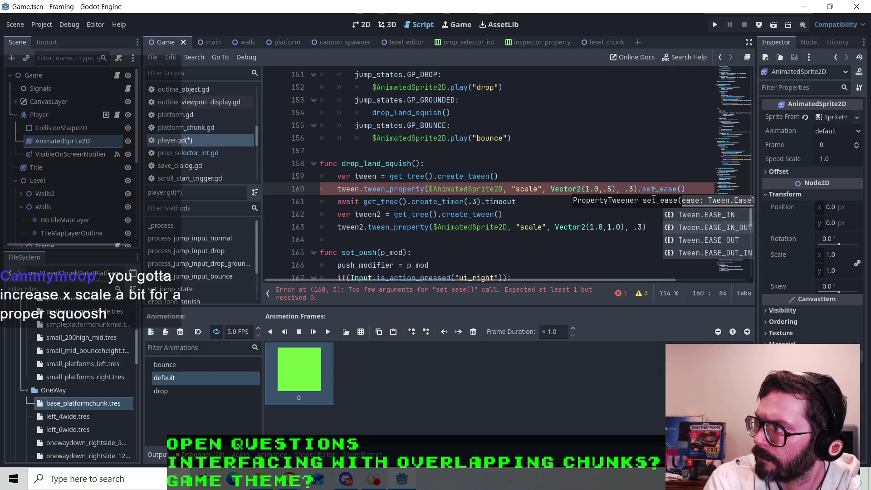
key("Down")
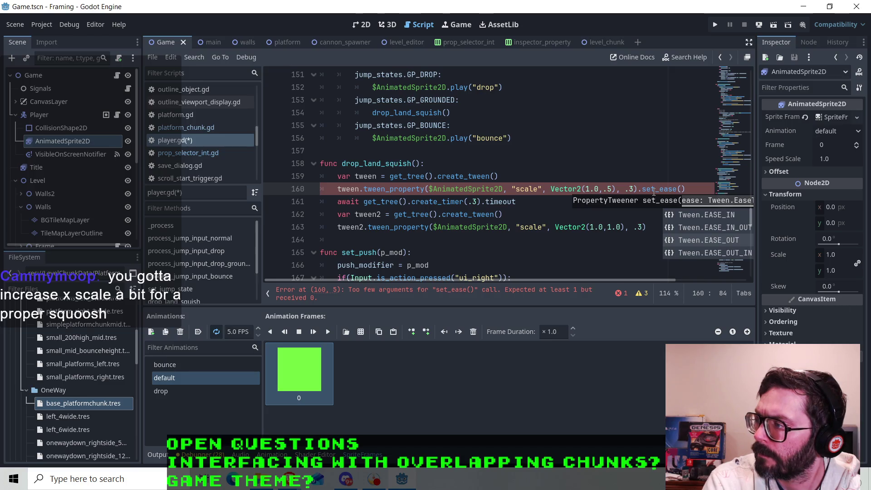
key("Return")
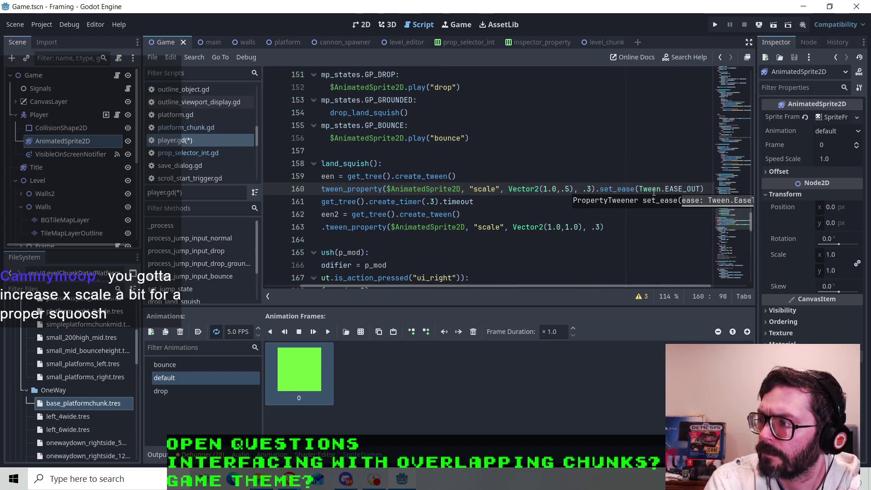
Append .set_ease(Tween.EASE_IN) to the restore tween on line 163 and run the project.
left_click(615, 222)
type(".set_ease")
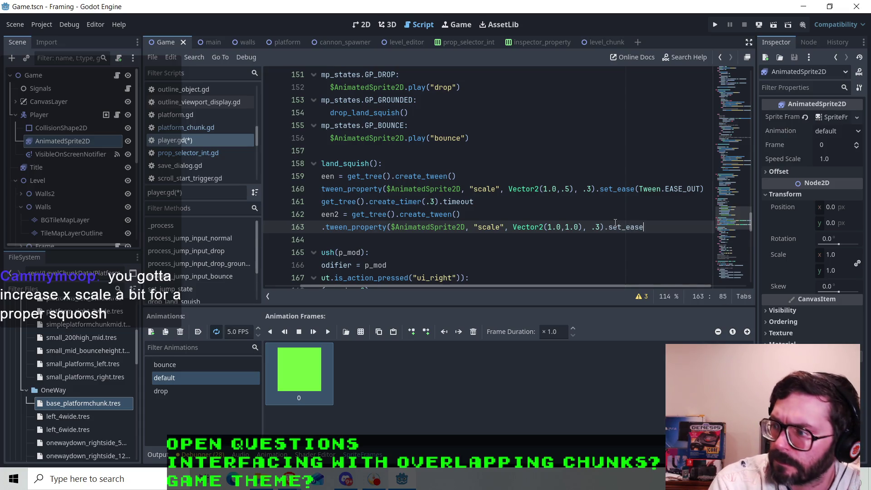
type("(")
key("Return")
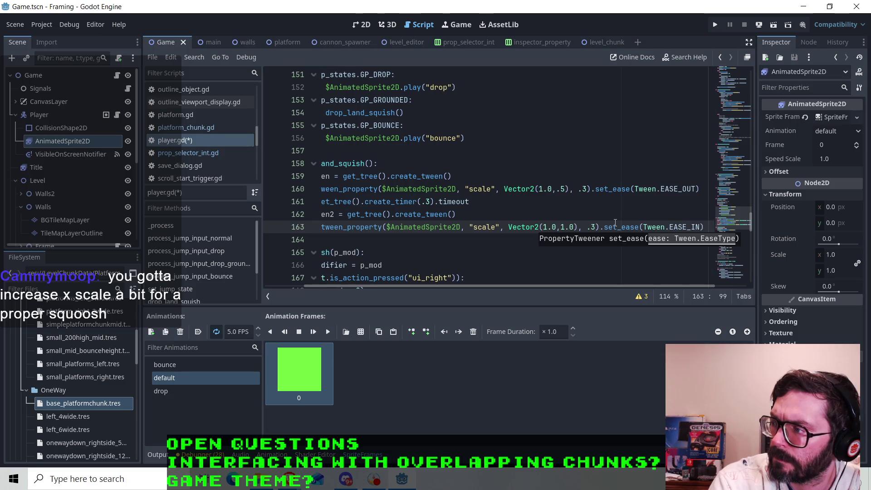
left_click(715, 26)
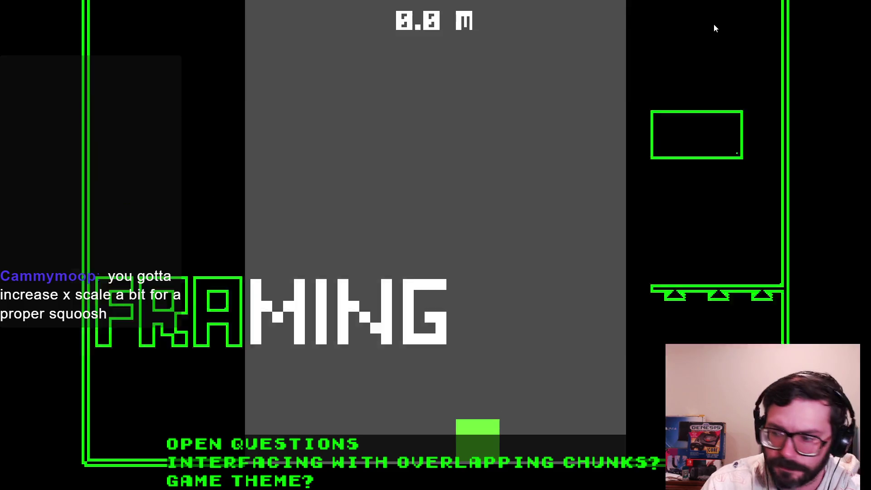
Stop the game, set both tweens' x scale to 1.3, save player.gd and rerun.
key("F8")
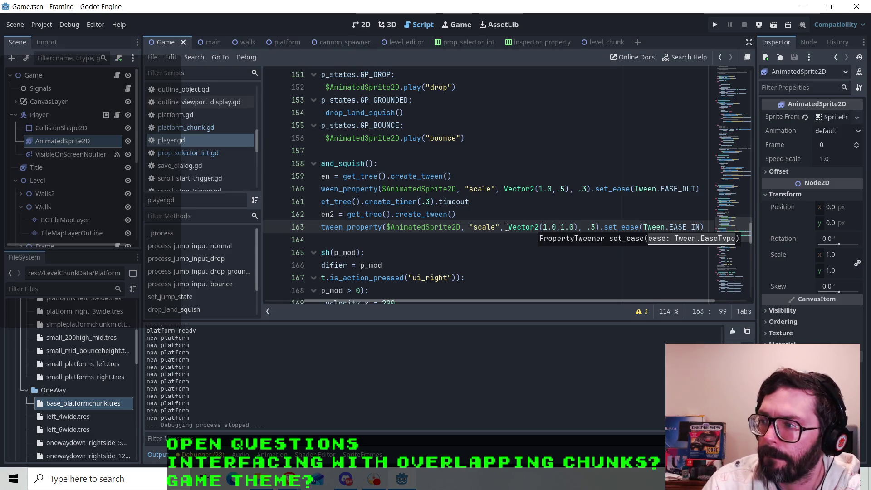
left_click(552, 189)
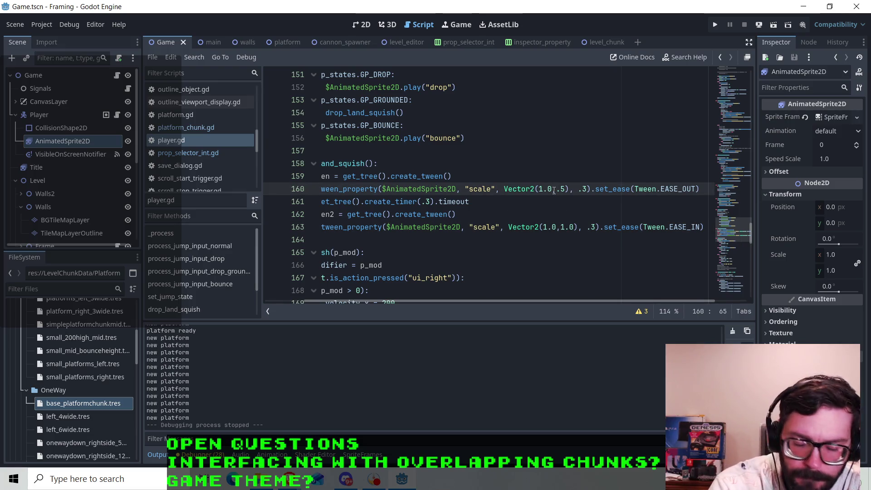
key("BackSpace")
type("3")
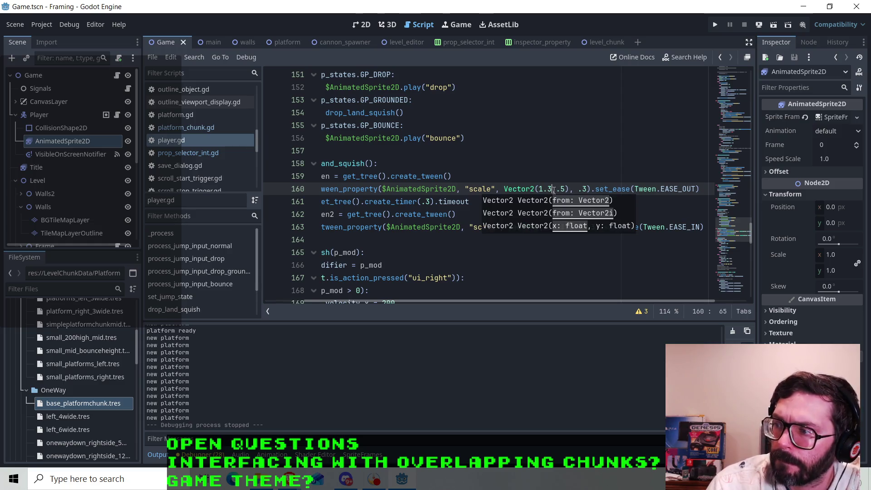
left_click(557, 227)
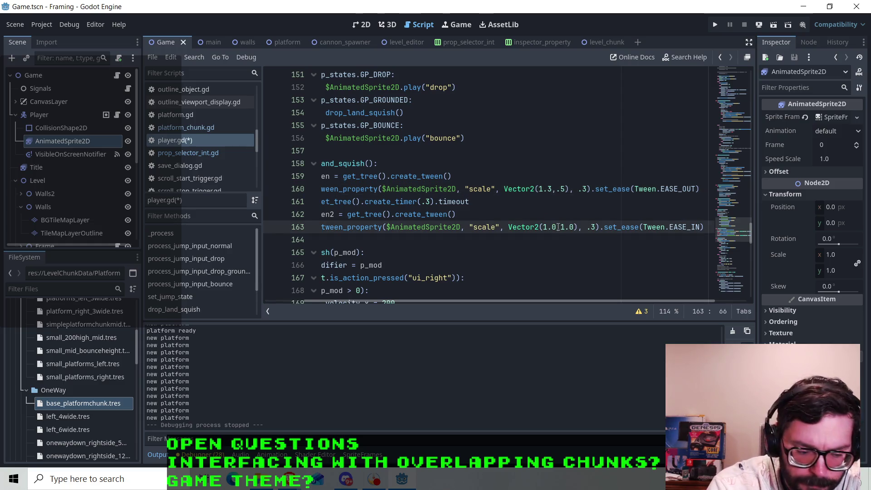
key("BackSpace")
type("3")
key("Up")
key("Up")
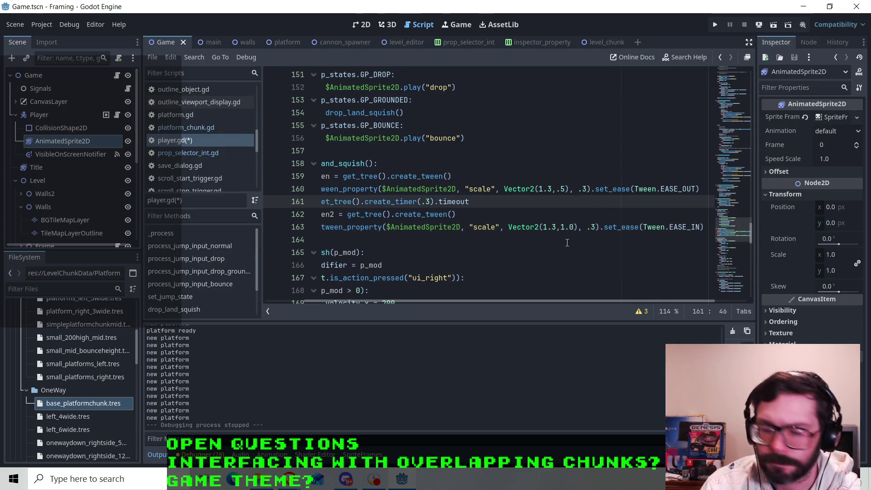
key("ctrl+s")
left_click(716, 24)
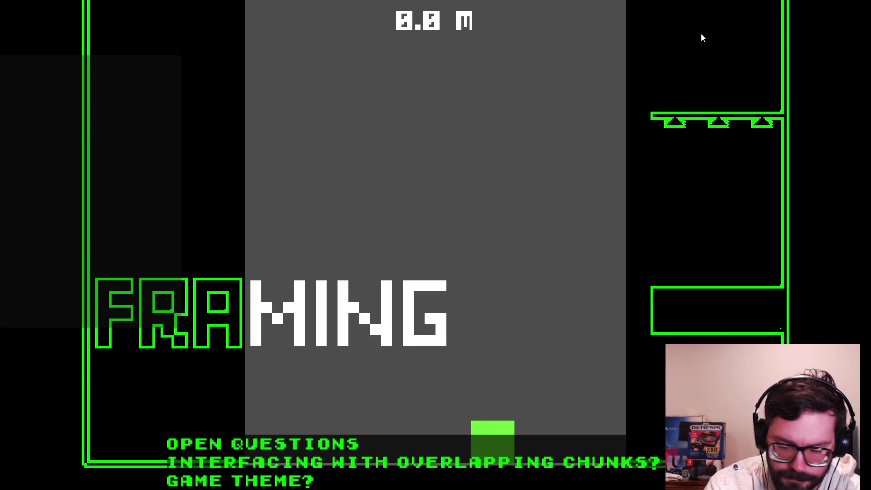
Jump the player up the platforms to about 10 m, checking landings, then stop with F8.
key("Right")
key("space")
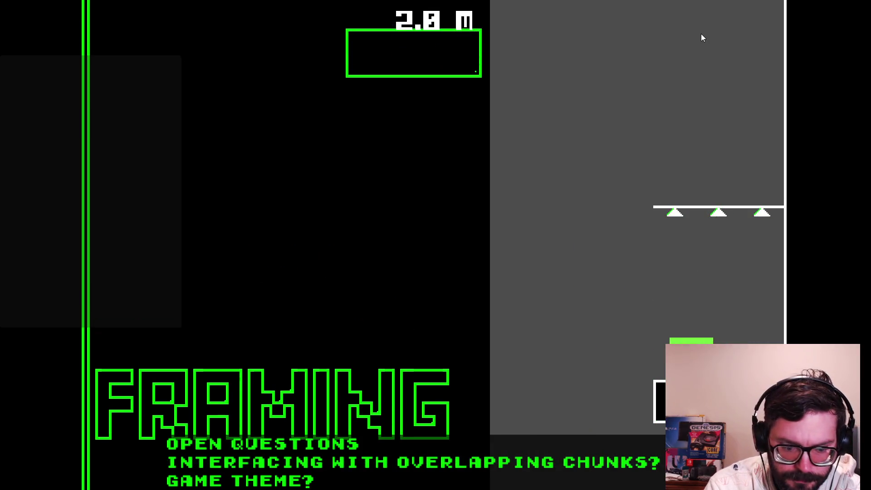
key("space")
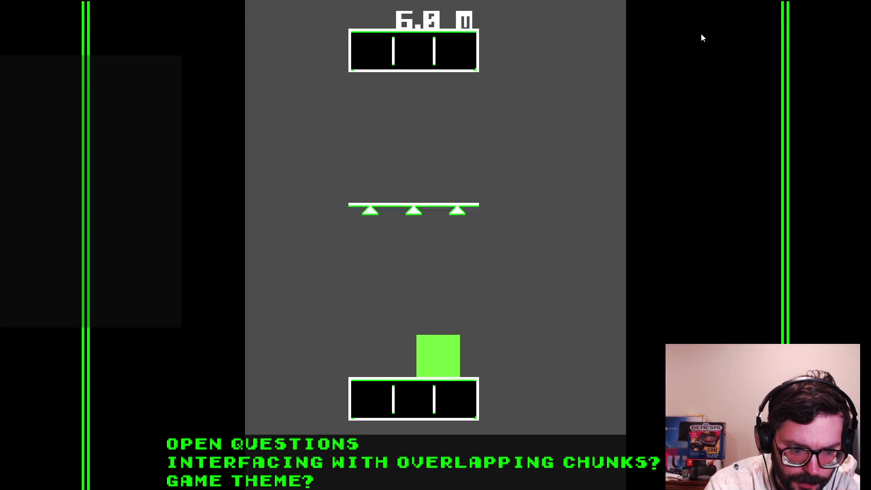
key("space")
key("Left")
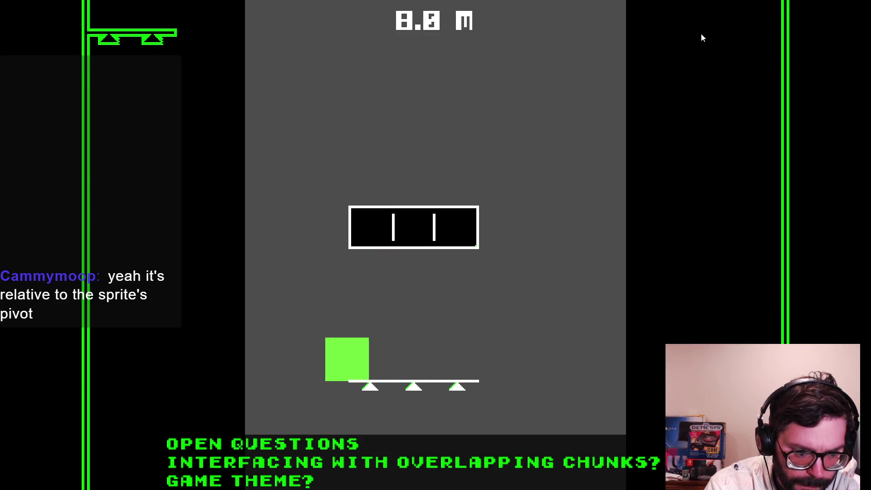
key("space")
key("Right")
key("space")
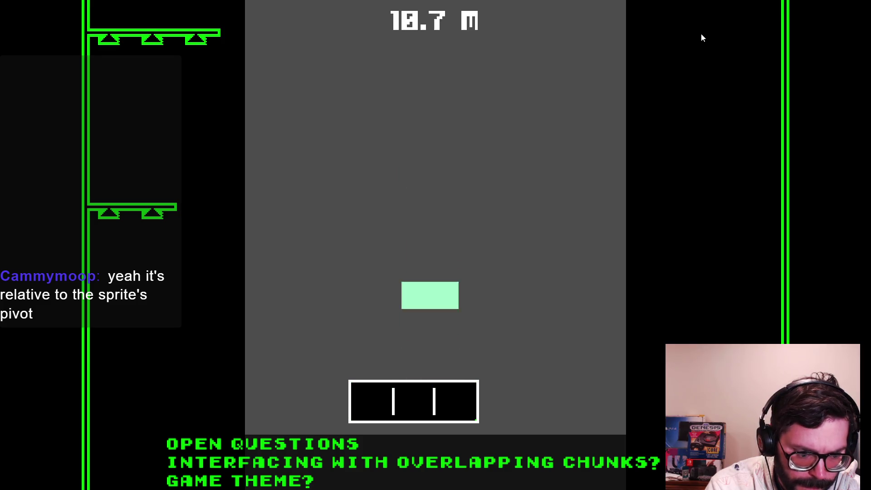
key("space")
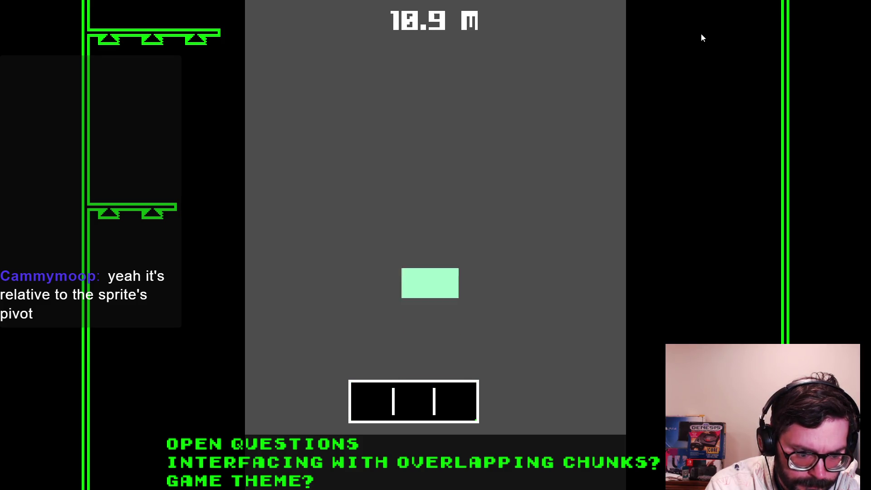
key("space")
key("F8")
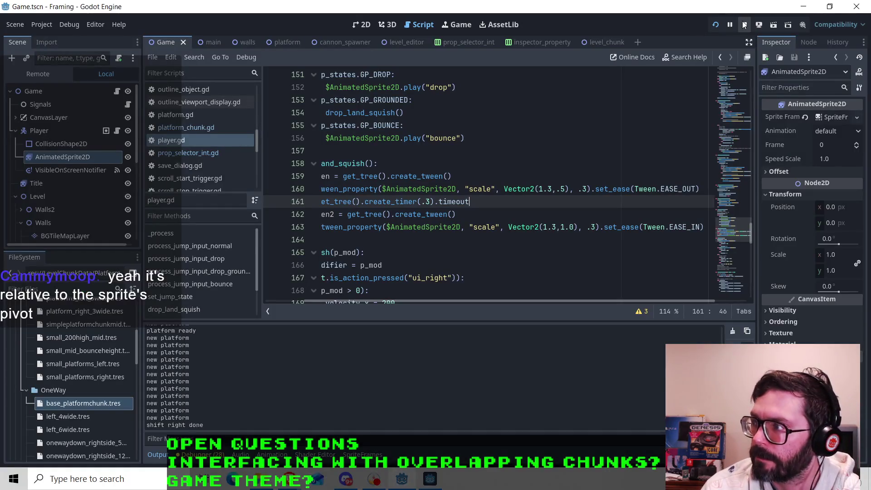
Restore line 163's return scale to Vector2(1.0,1.0) and switch to the 2D workspace.
left_click(557, 227)
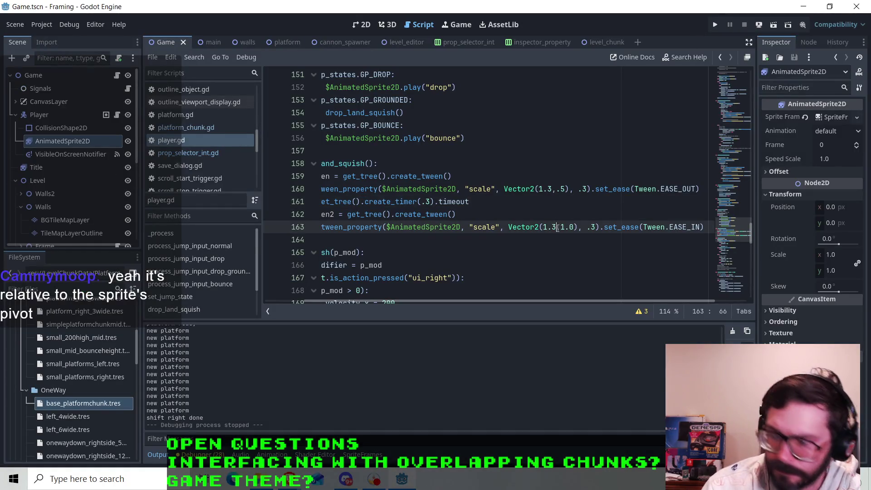
key("BackSpace")
type("0")
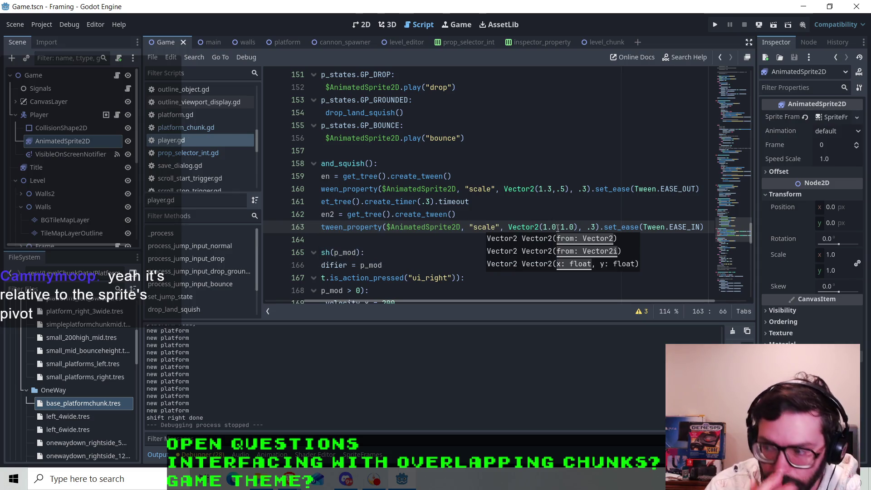
left_click(598, 227)
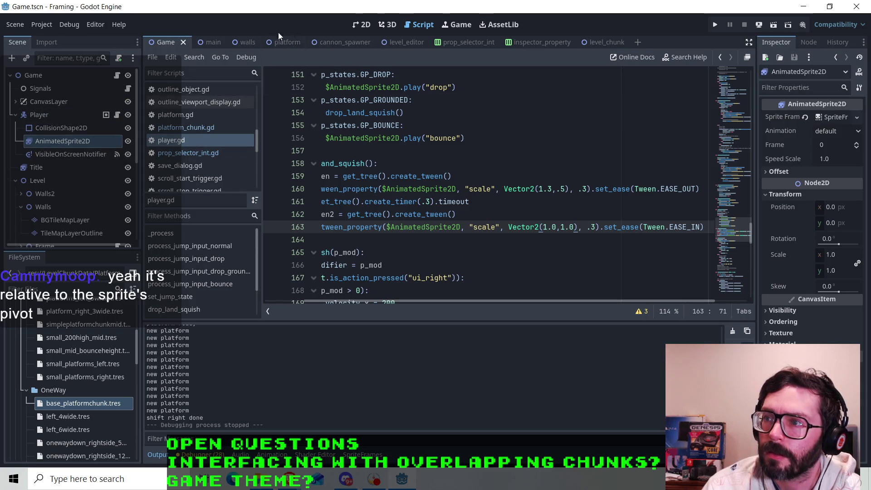
left_click(358, 23)
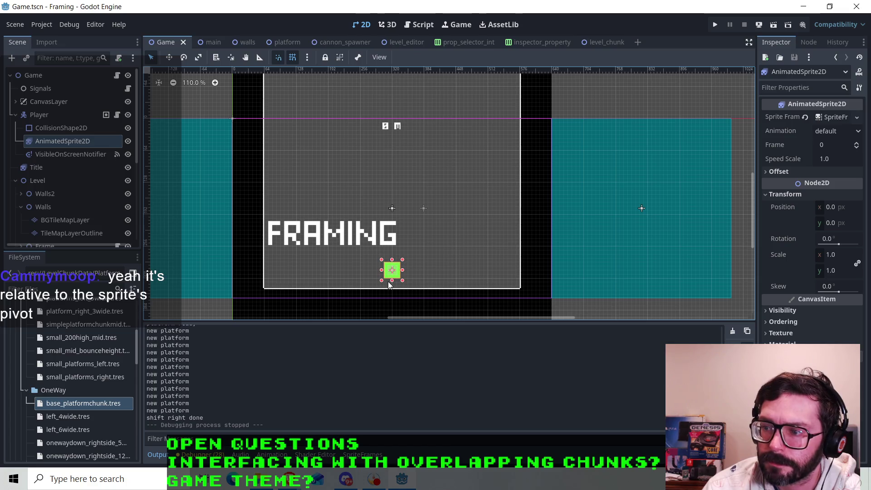
Zoom in on the player sprite, expand its Offset properties, and uncheck Centered on the AnimatedSprite2D.
scroll(393, 277, "up", 5)
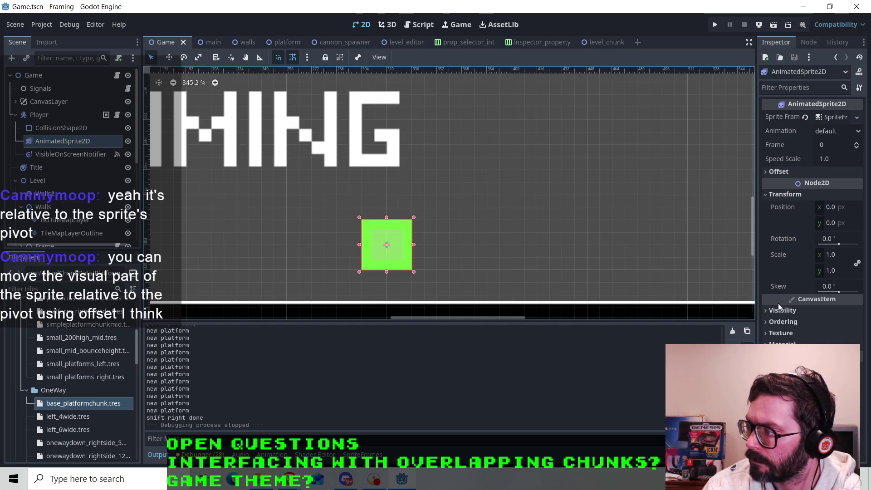
left_click(773, 171)
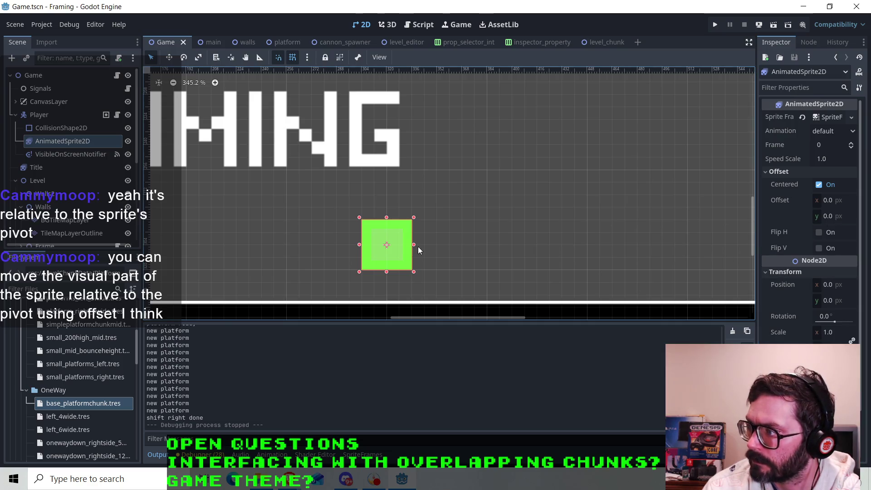
left_click(818, 185)
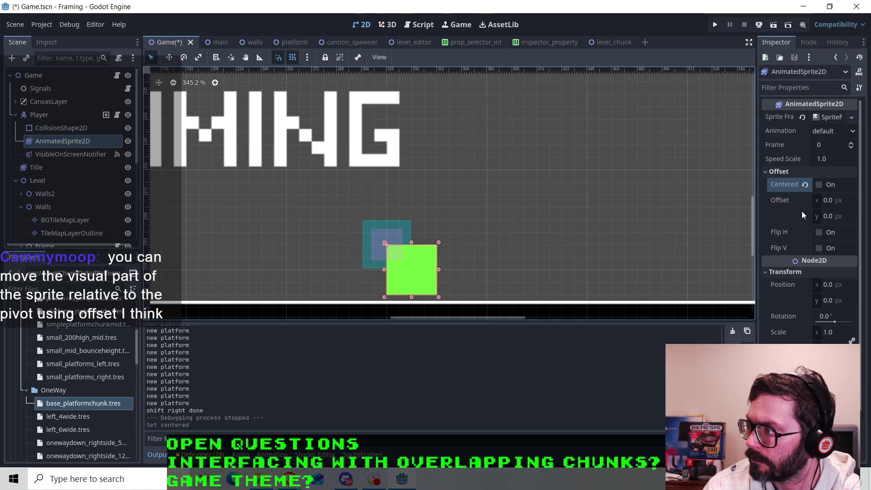
Set the sprite's Offset to x -16 and y -32, fixing the mistyped 32.
left_click(828, 201)
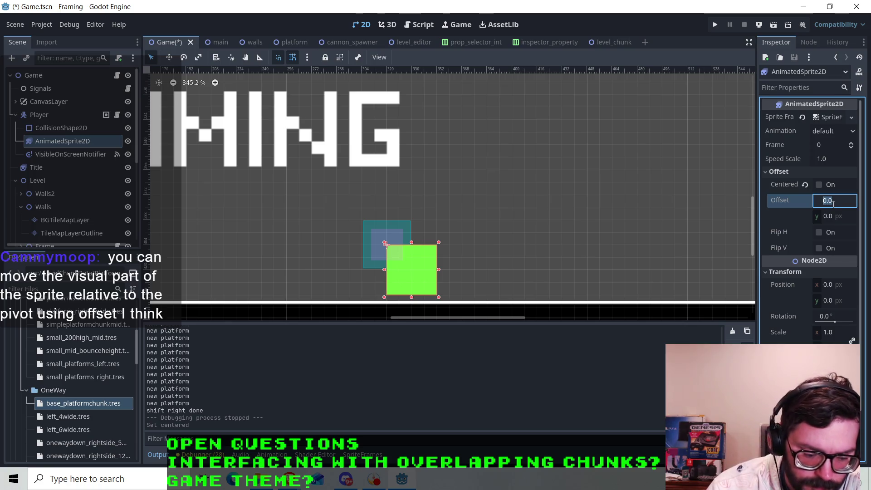
type("-16")
key("Return")
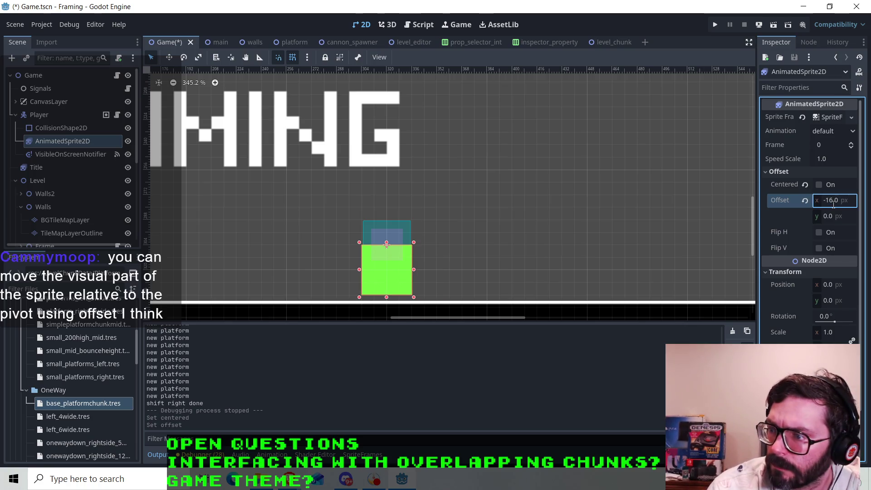
left_click(828, 218)
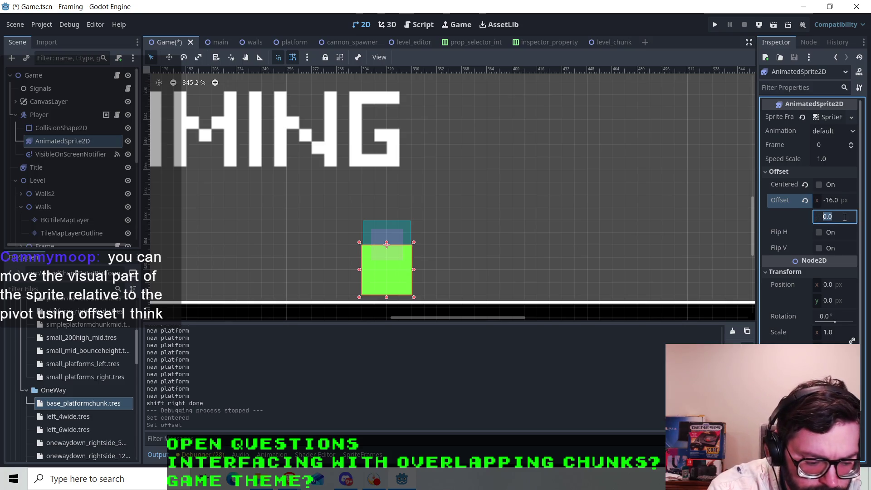
type("32")
key("Return")
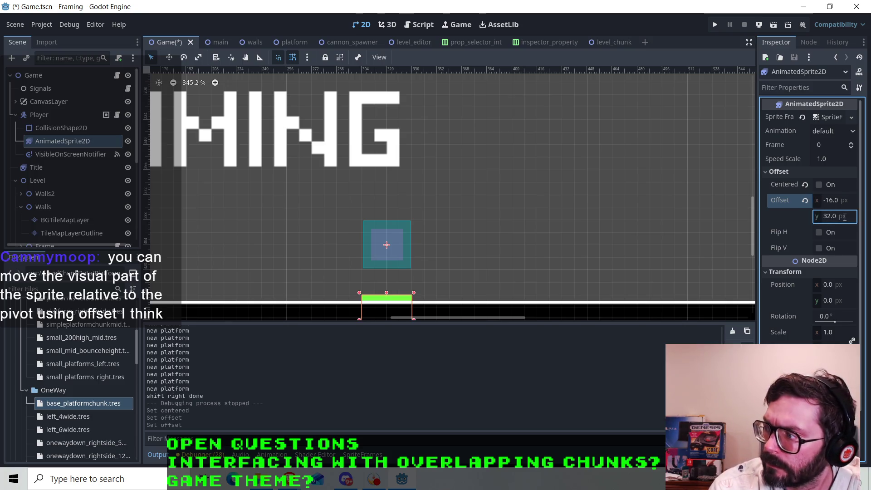
left_click(844, 217)
type("-32")
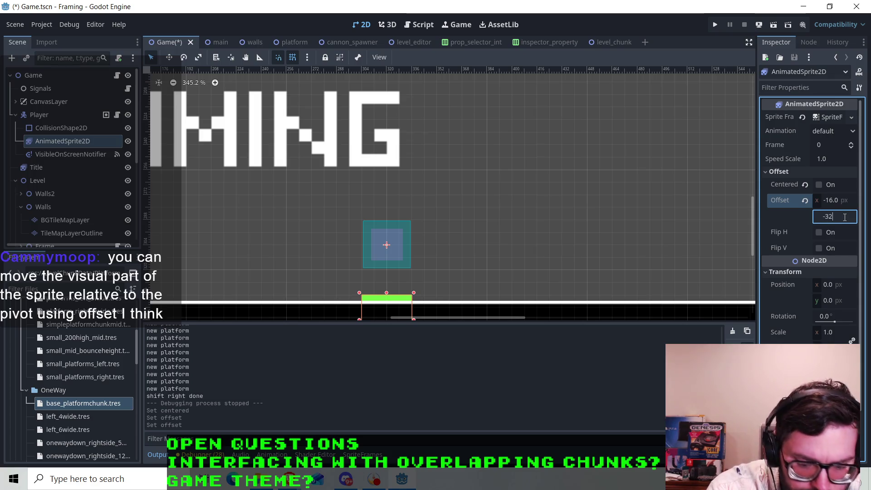
key("Return")
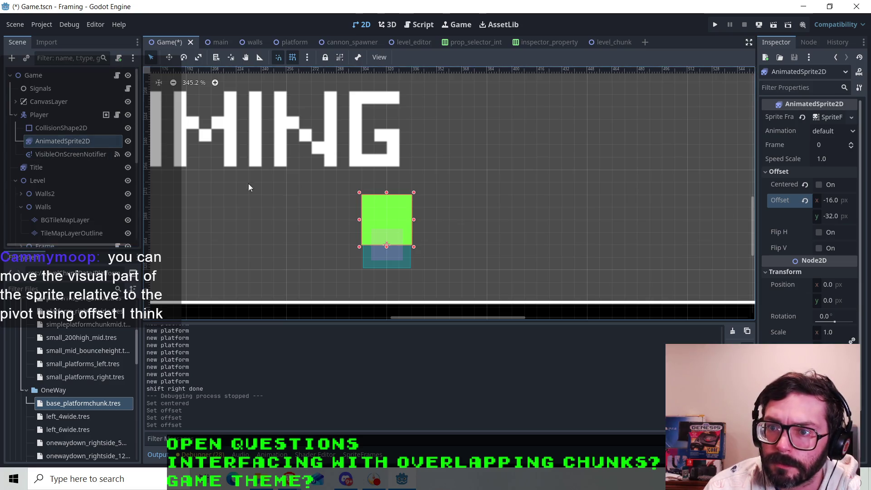
Drag the player sprite down to y 16, save the Game scene, and run the game.
left_click_drag(393, 239, 395, 263)
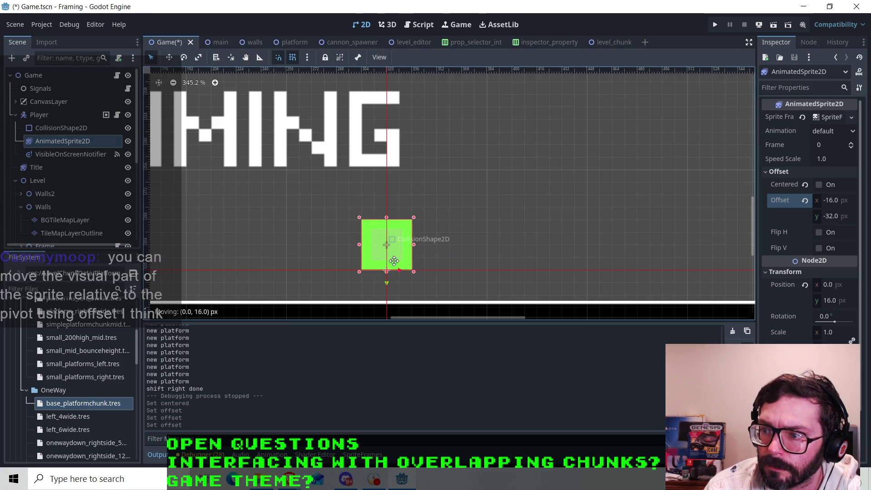
key("ctrl+s")
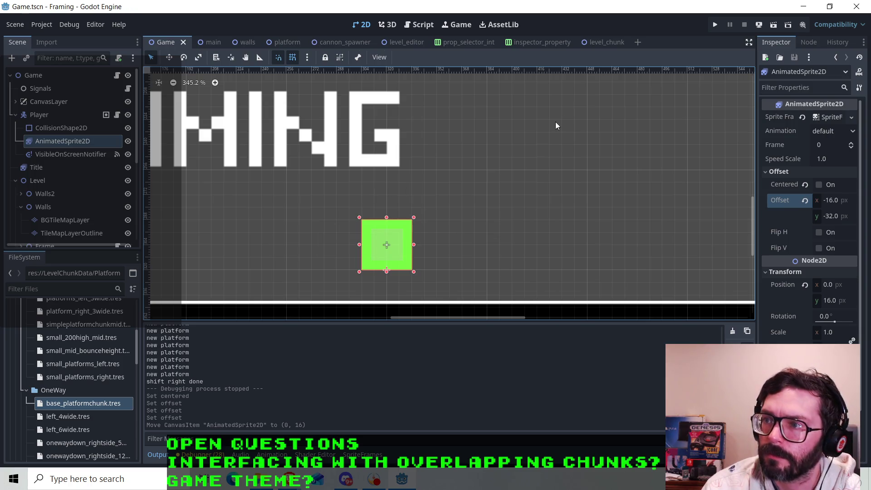
left_click(714, 25)
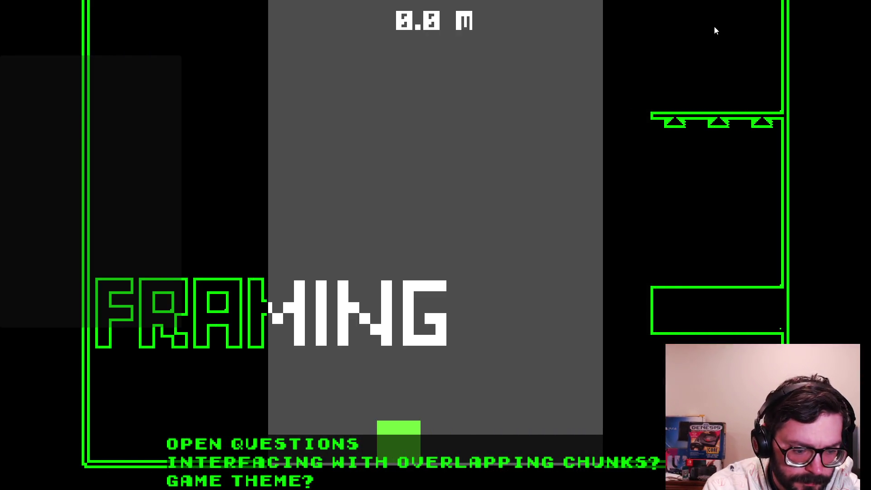
Steer the player left and right while jumping, then hop repeatedly to test its landings.
key("Right")
key("space")
key("space")
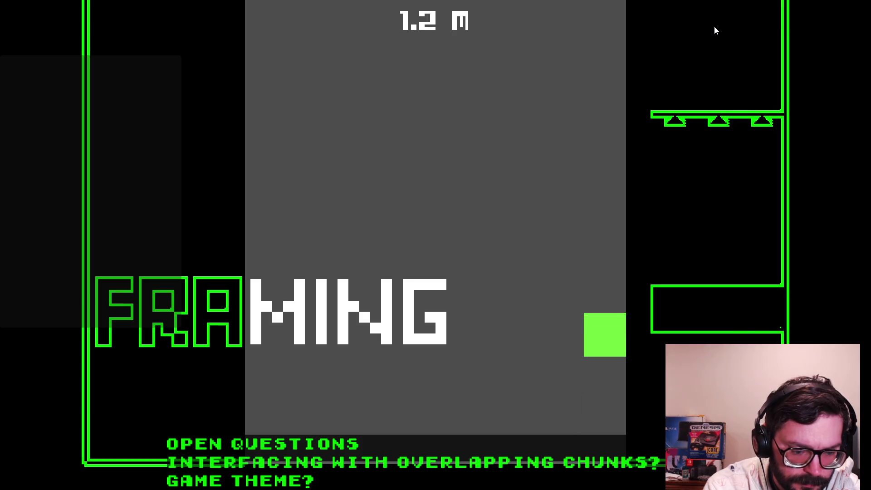
key("Right")
key("space")
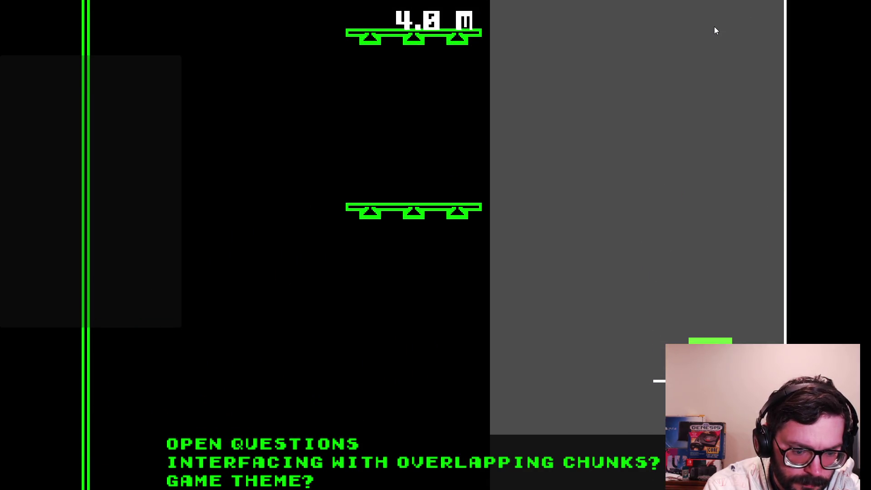
key("Left")
key("space")
key("Left")
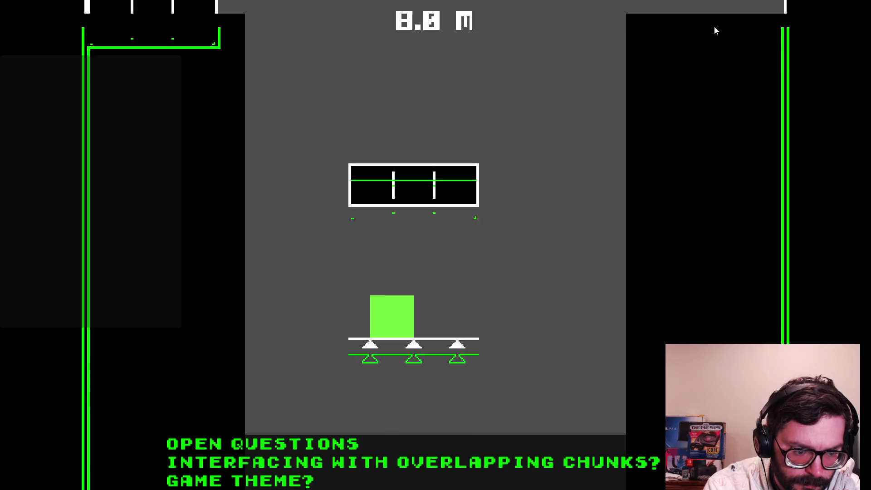
key("space")
key("Right")
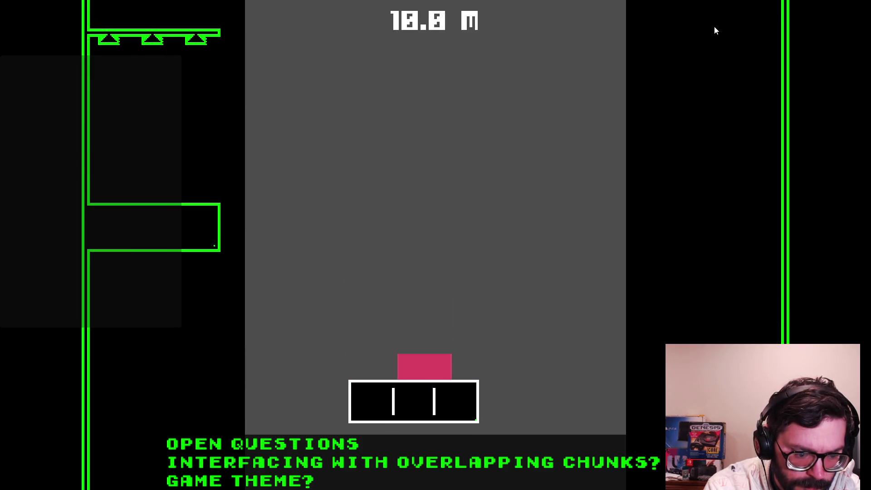
key("space")
key("space")
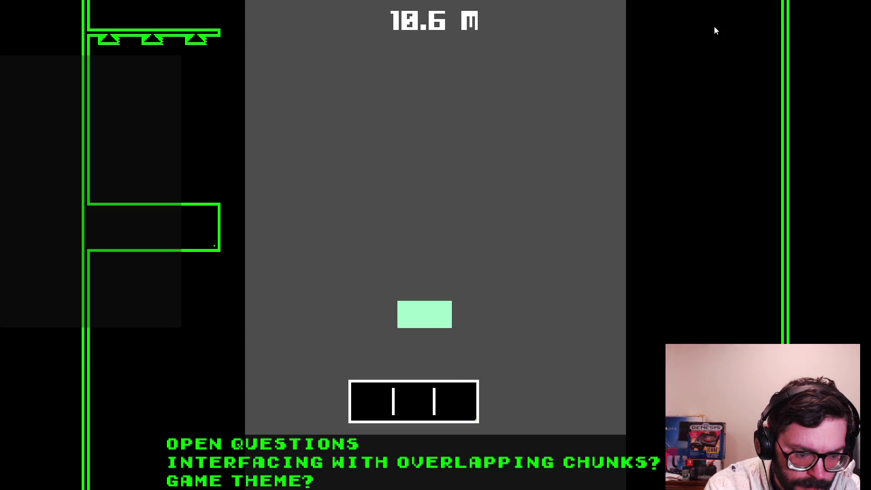
key("space")
key("space")
key("space")
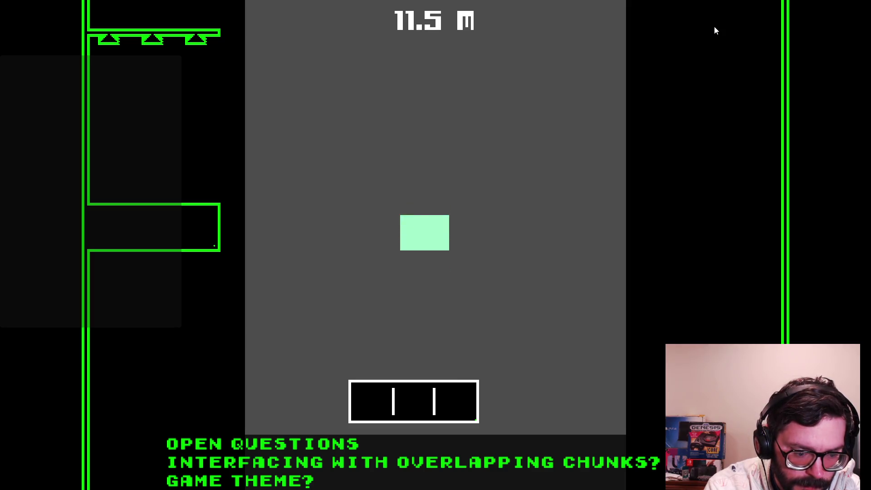
key("space")
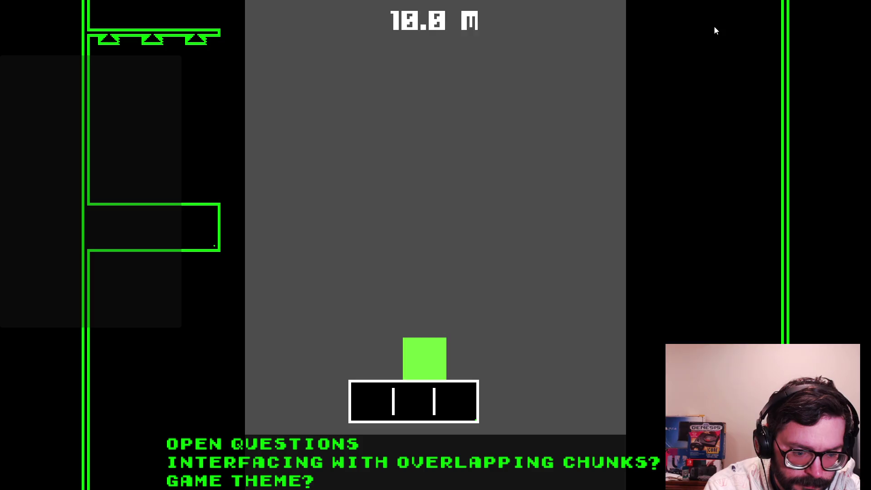
key("space")
key("space")
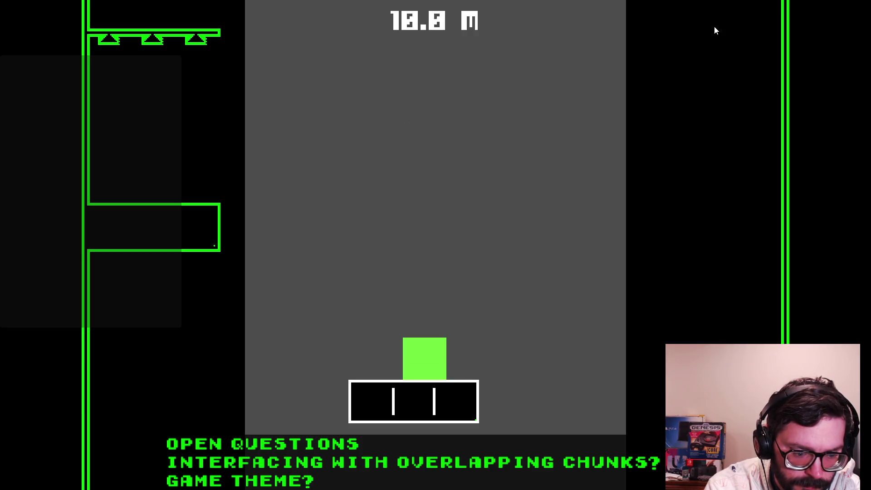
key("space")
key("space")
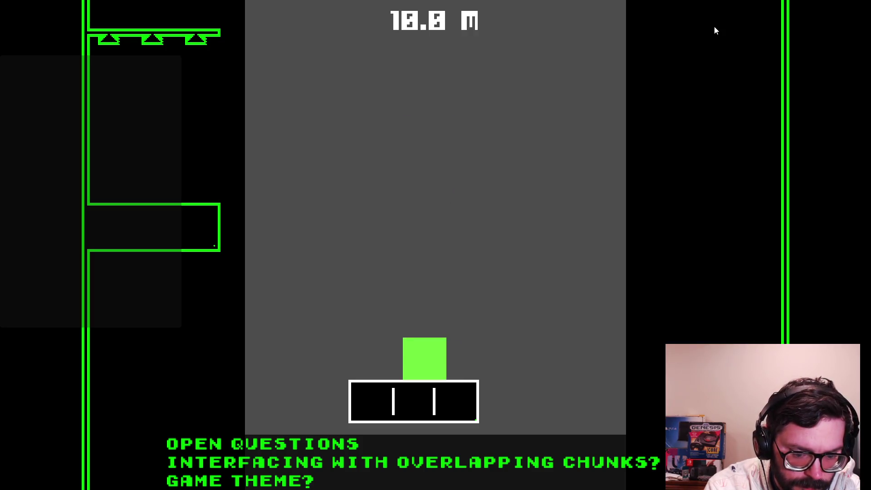
key("space")
key("space")
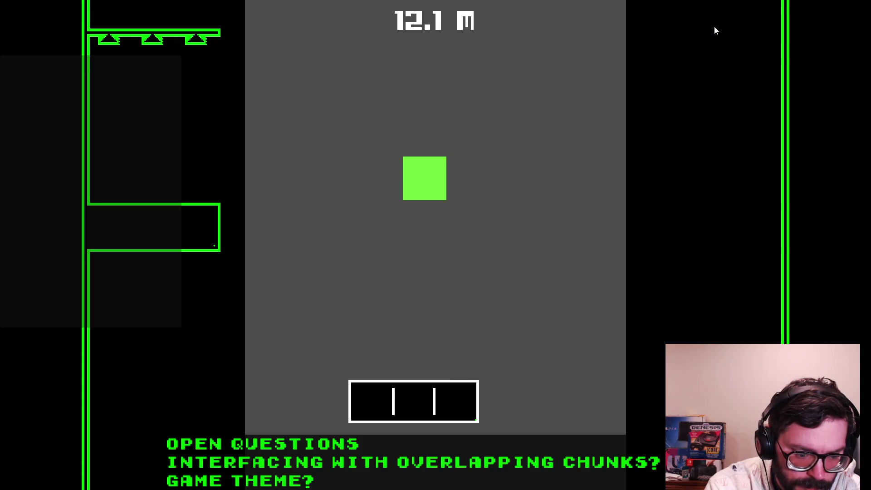
key("space")
key("space")
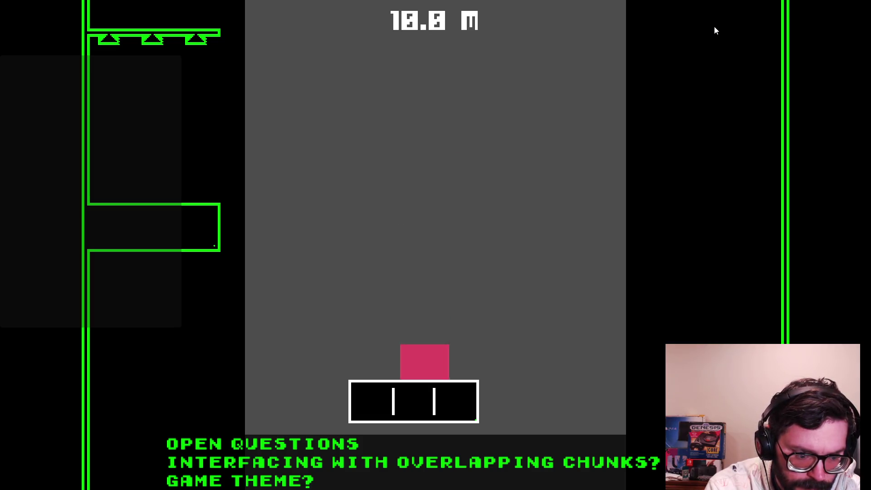
key("space")
key("space")
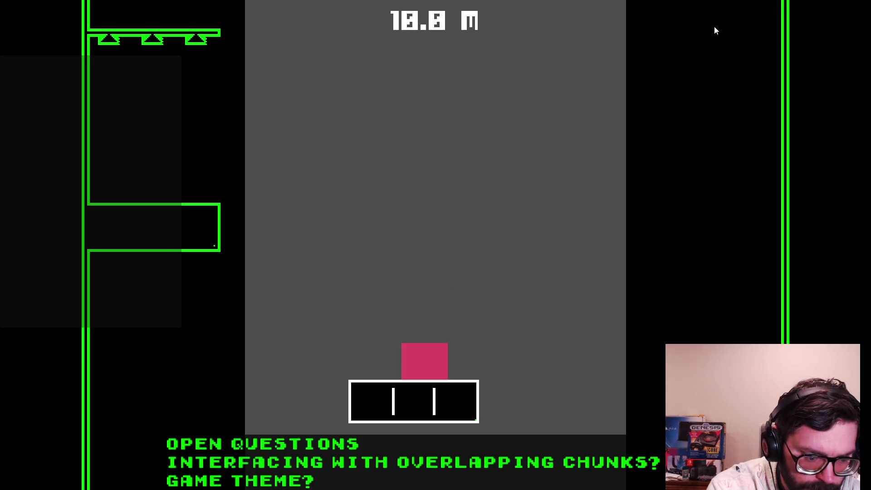
key("space")
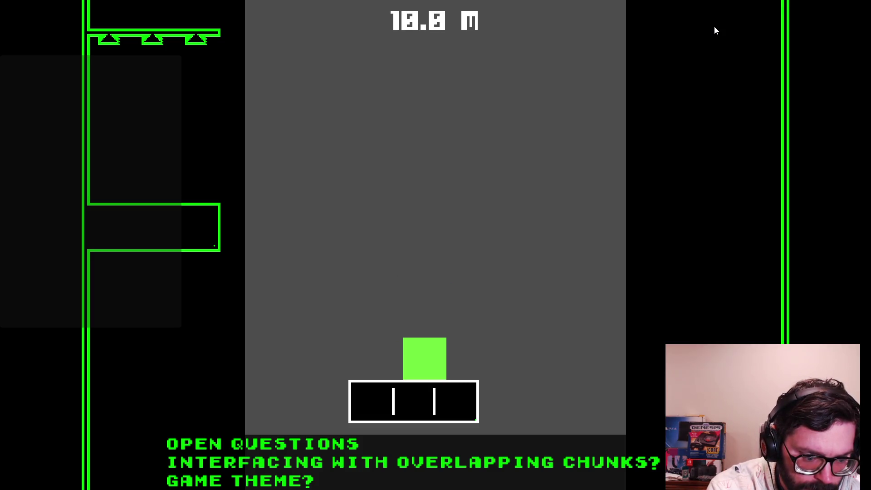
Shuffle the block along the platform and keep jumping until it settles at 10.0 m.
key("Left")
key("space")
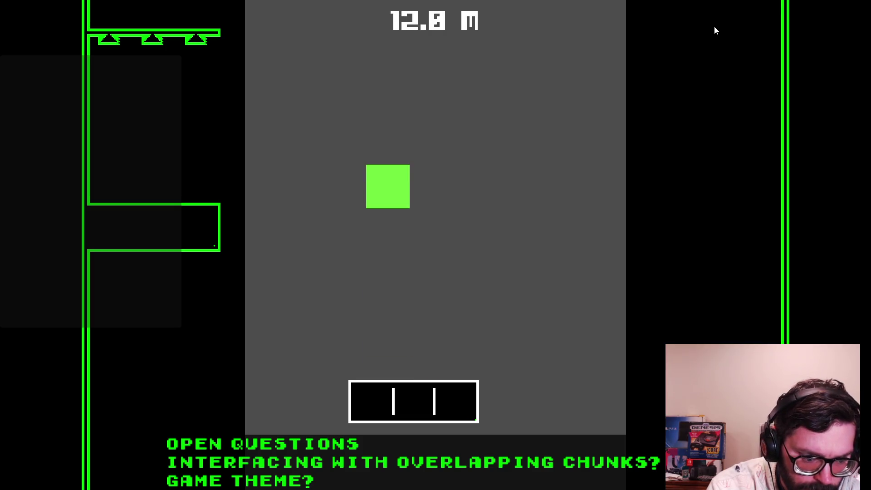
key("space")
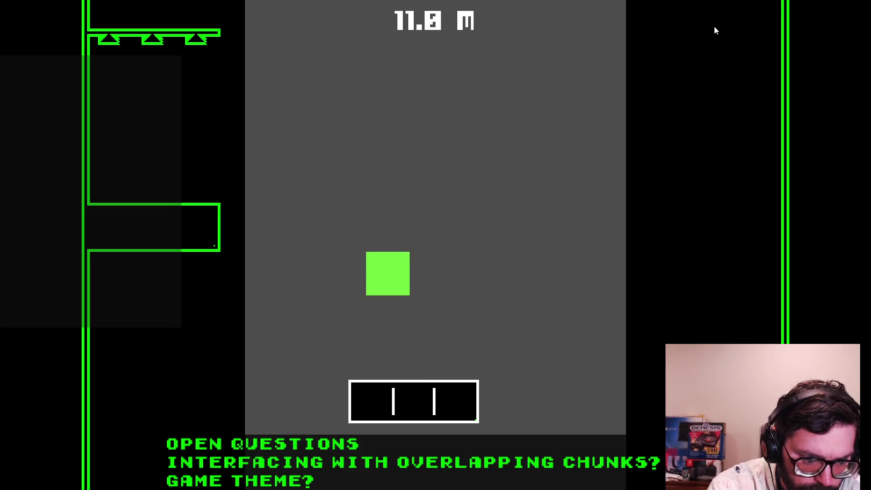
key("space")
key("Right")
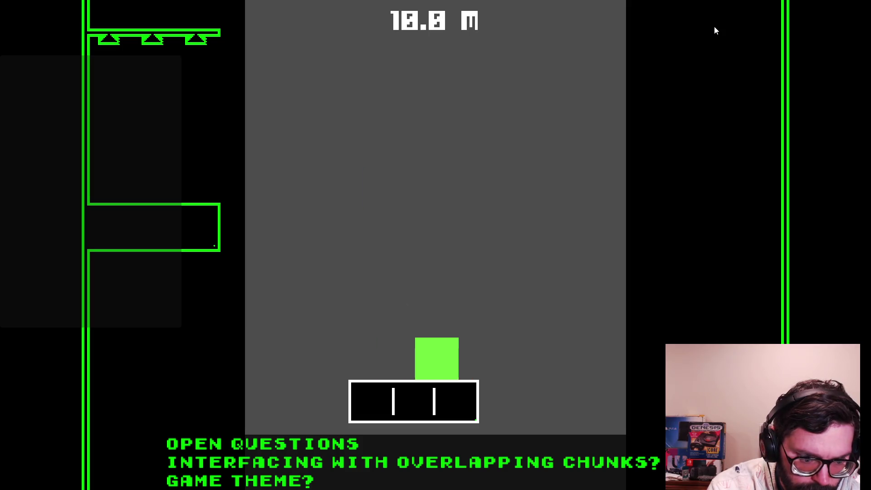
key("Left")
key("space")
key("space")
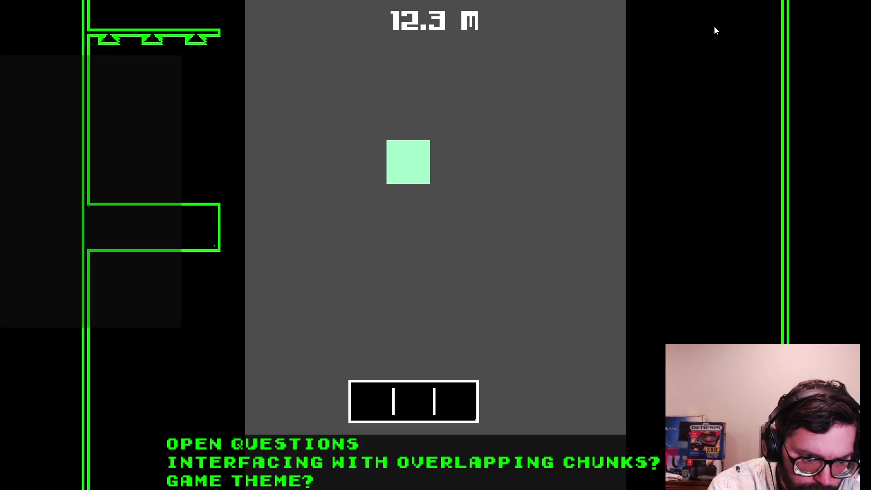
key("space")
key("space")
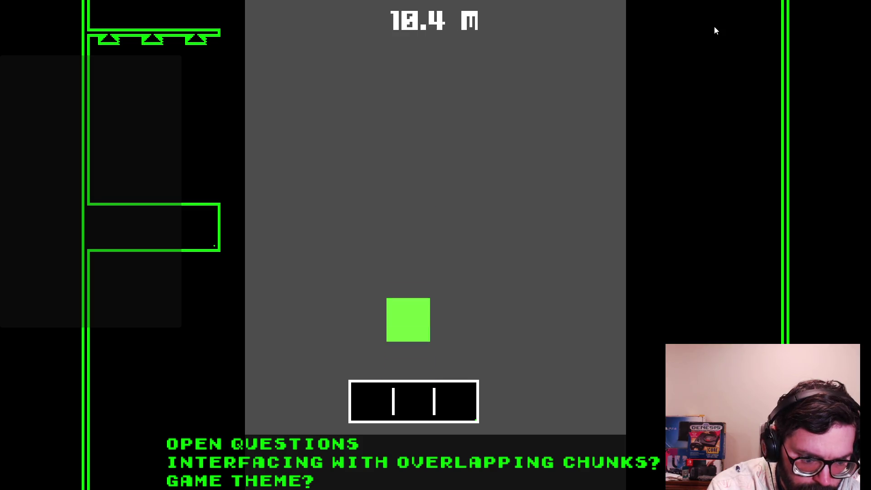
key("space")
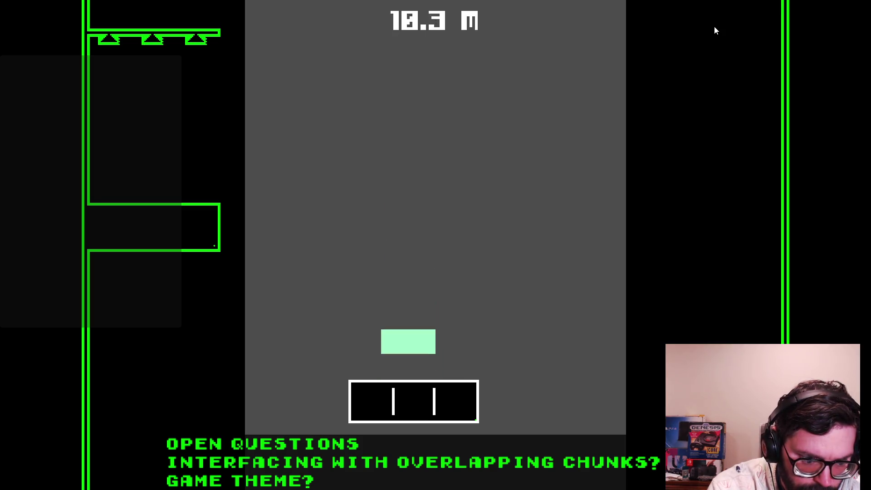
key("space")
key("space")
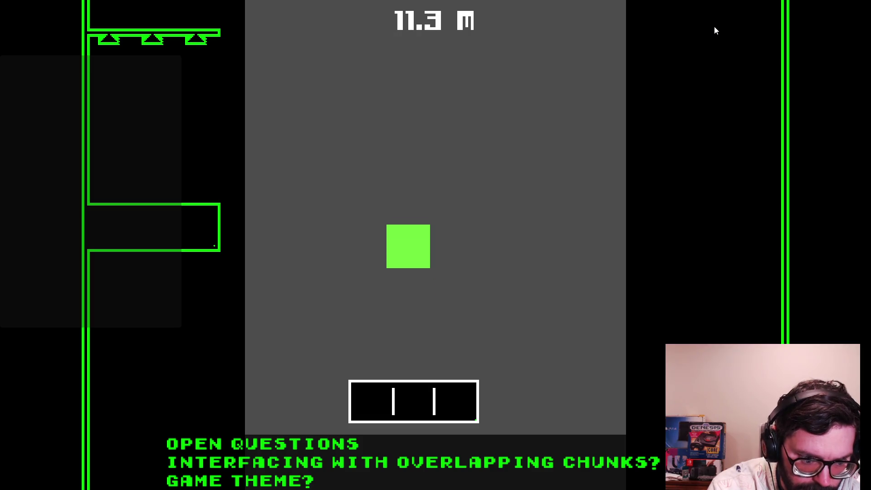
key("space")
key("space")
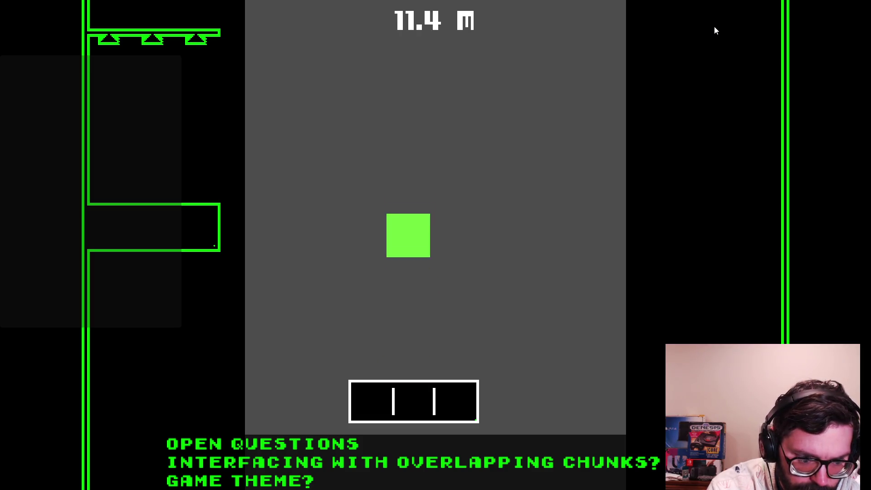
key("space")
key("space")
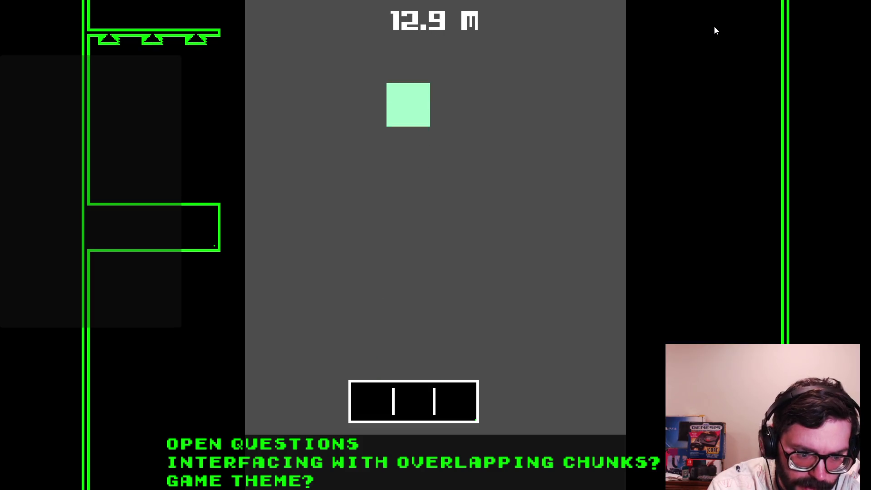
key("space")
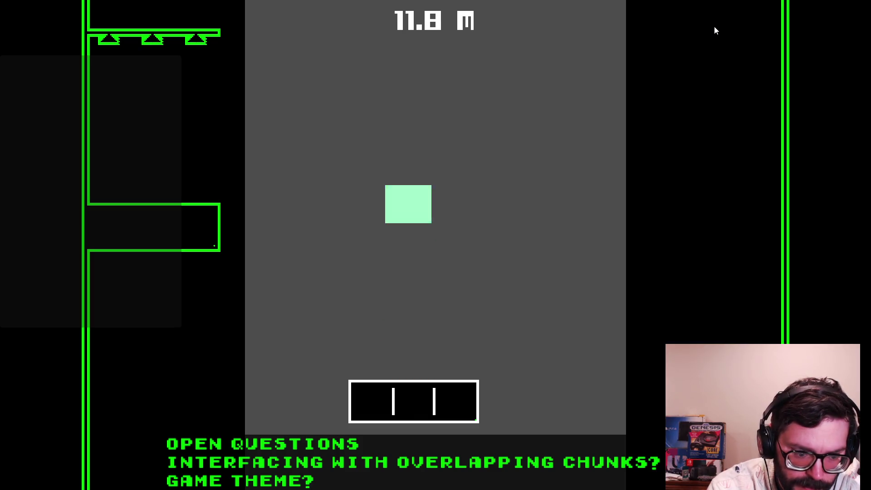
key("space")
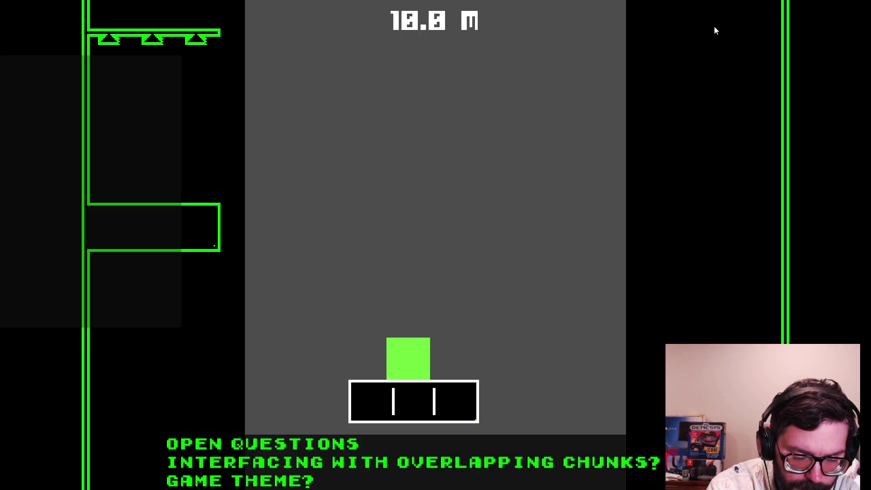
key("space")
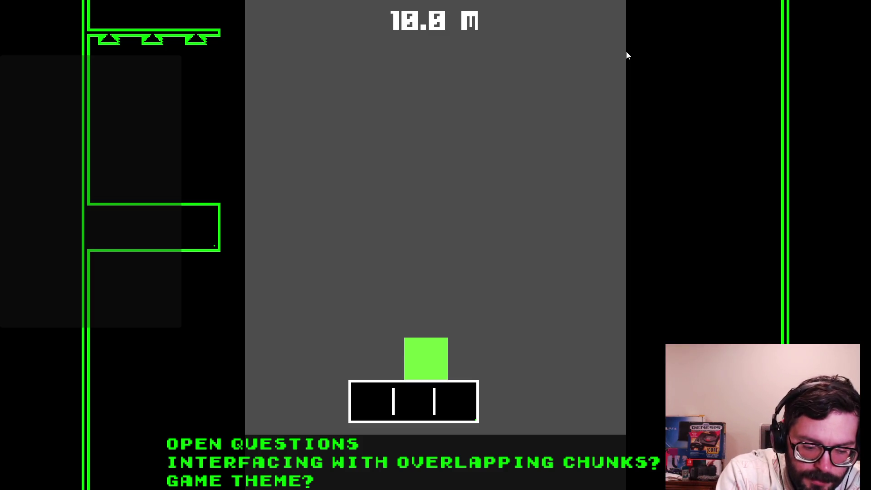
Jump the block off the platform and up to the left onto higher platforms.
key("space")
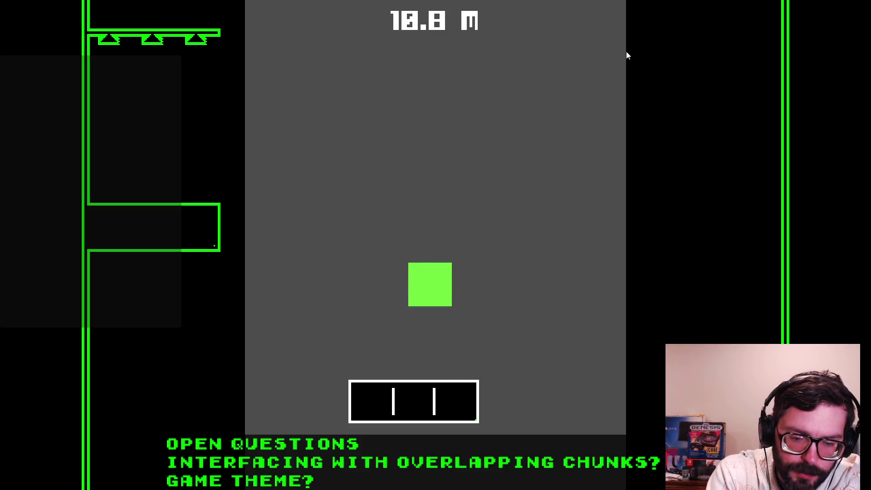
key("space")
key("space")
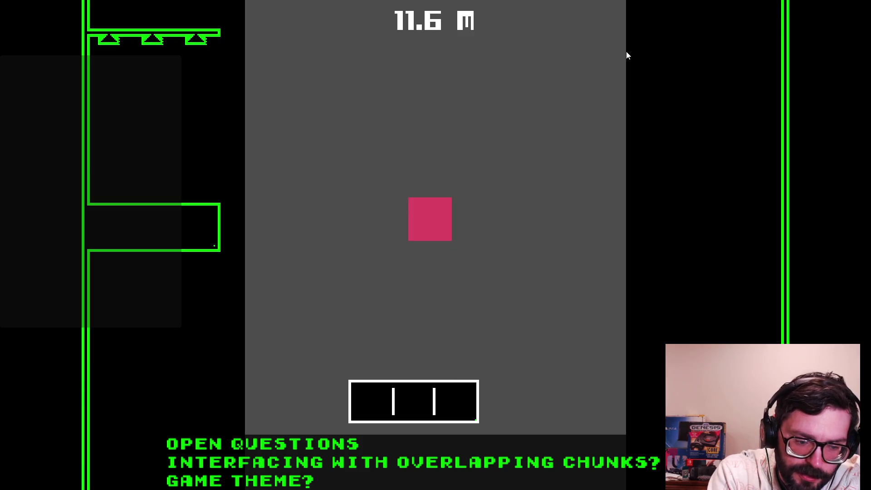
key("space")
key("space")
key("space")
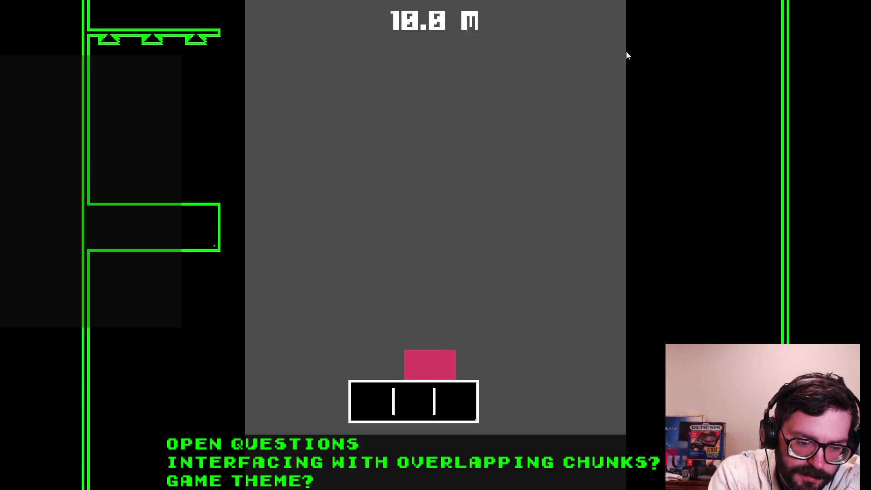
key("space")
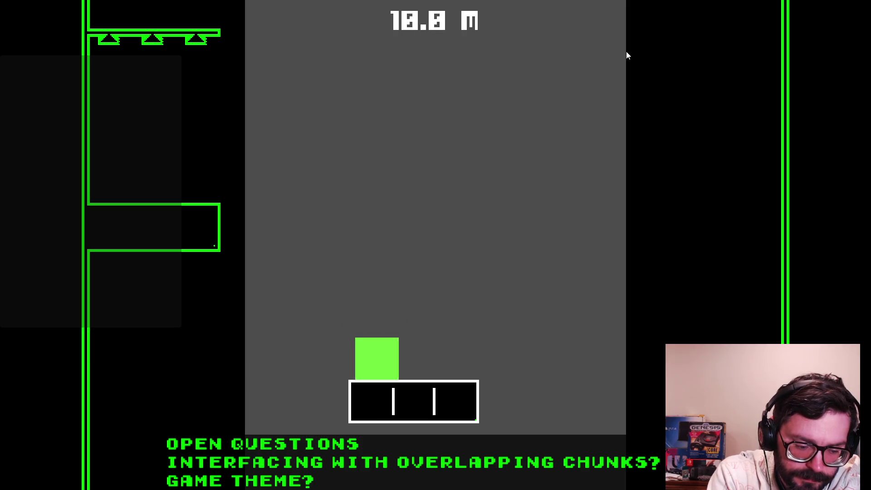
key("space")
key("space")
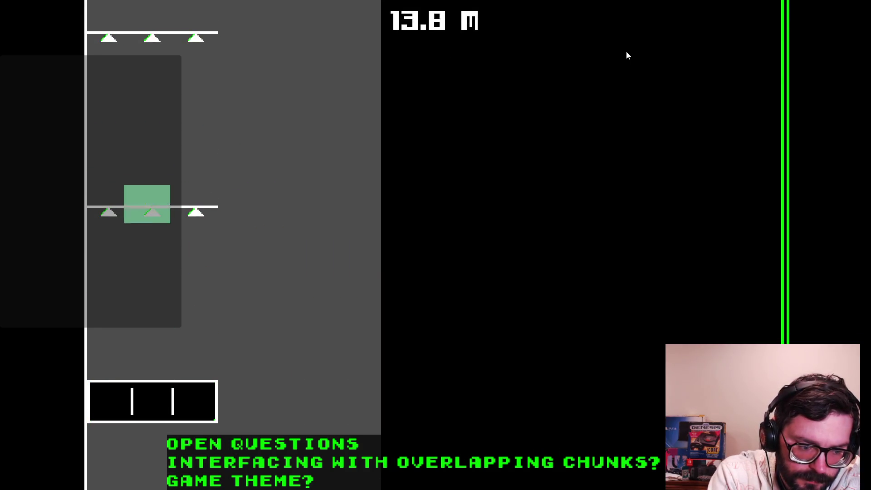
key("space")
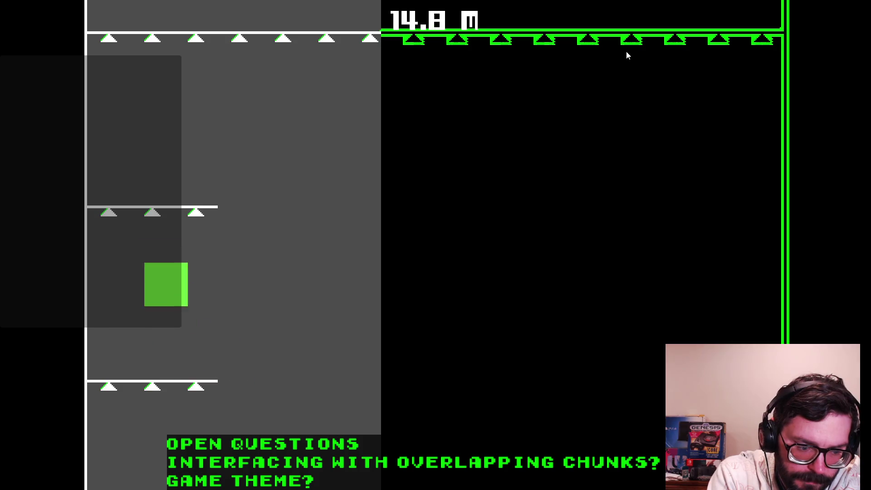
key("space")
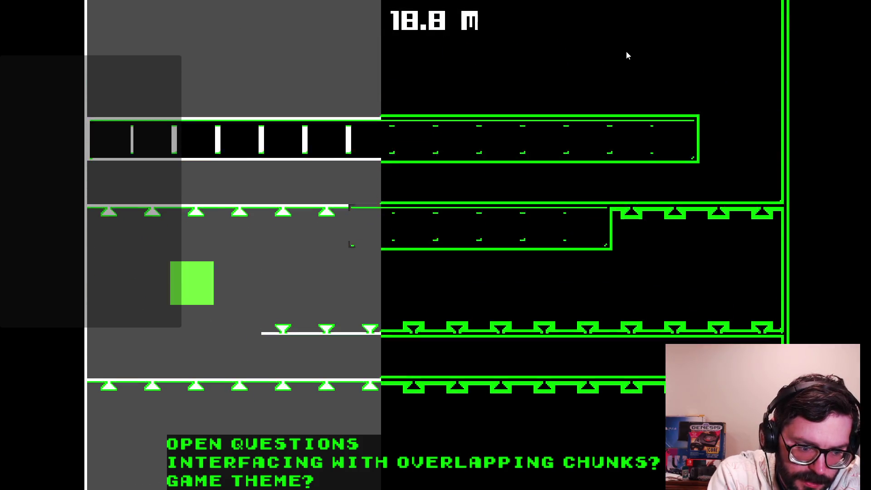
key("space")
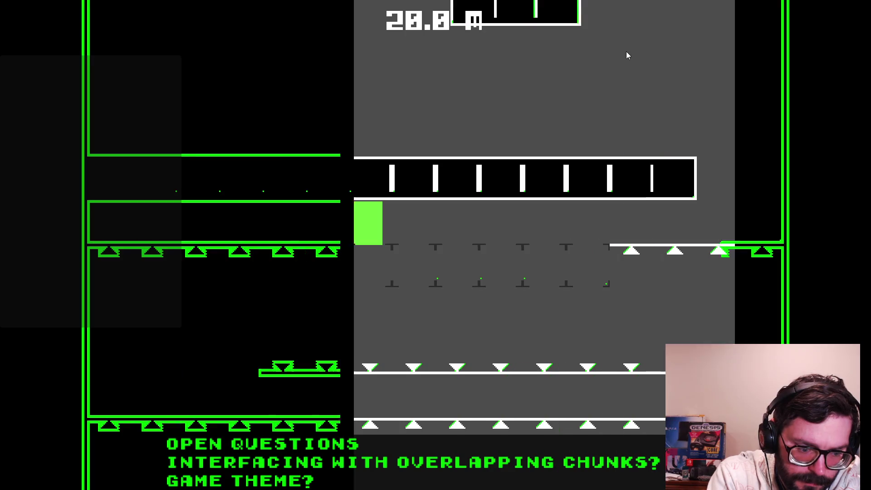
Keep jumping the square higher, peaking at 32.8 m and landing at 31.5 m.
key("space")
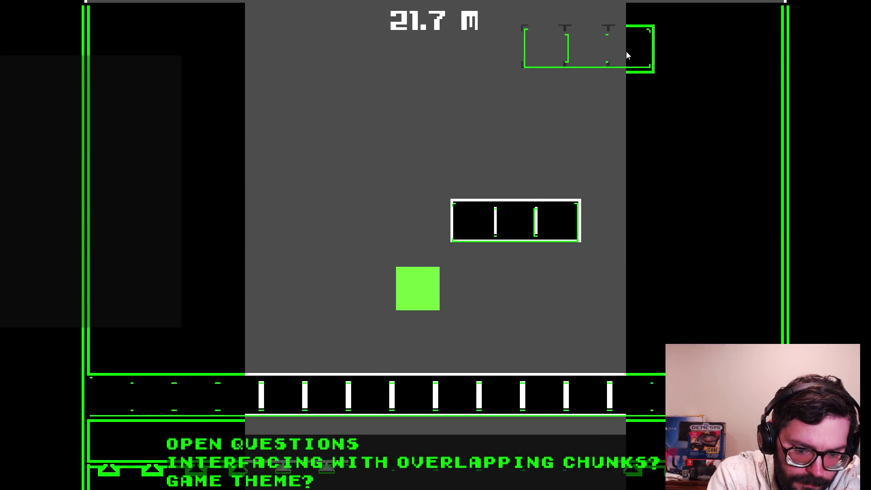
key("space")
key("space")
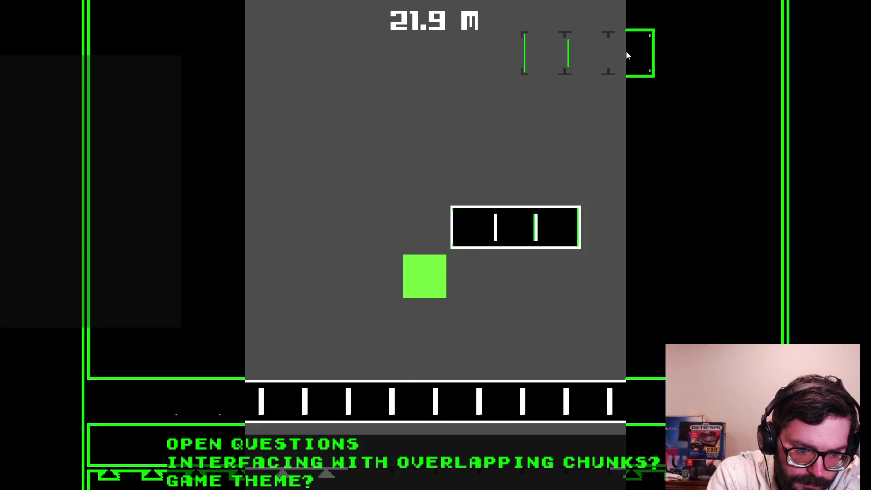
key("space")
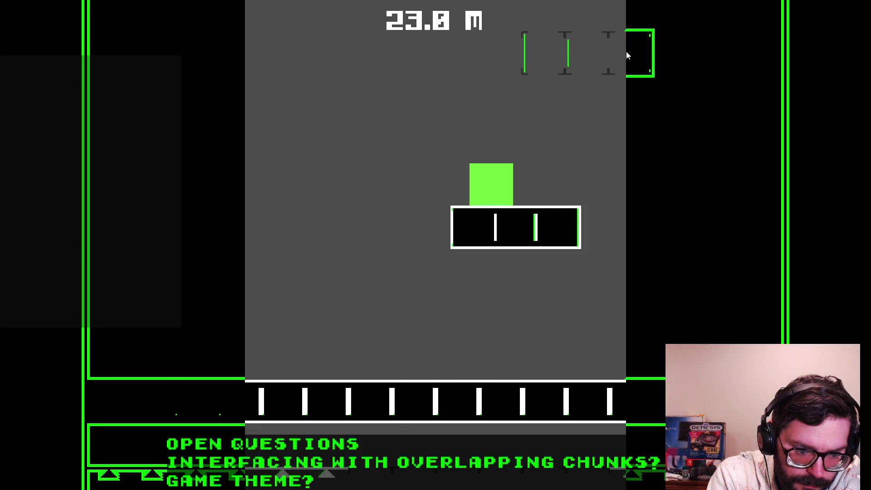
key("space")
key("space")
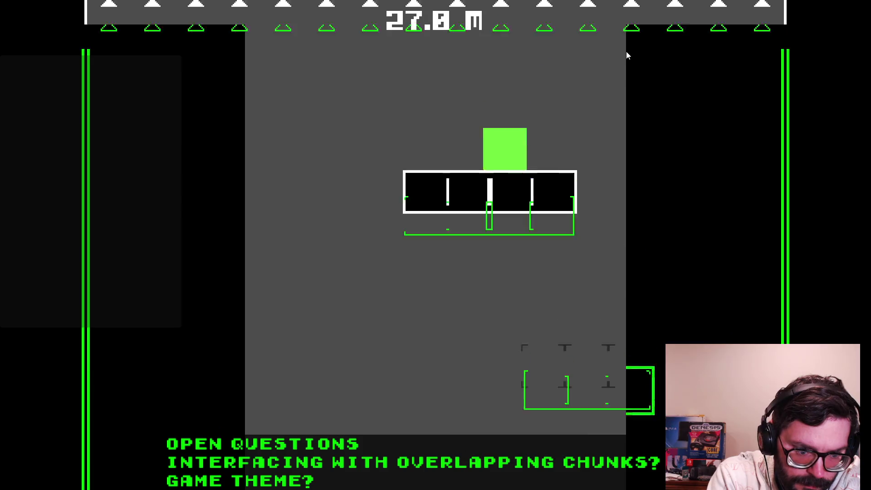
key("space")
key("space")
key("space")
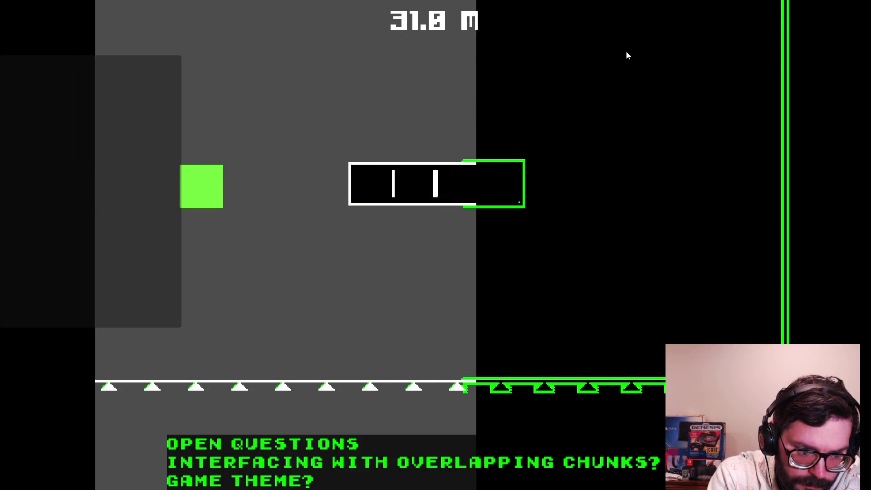
key("space")
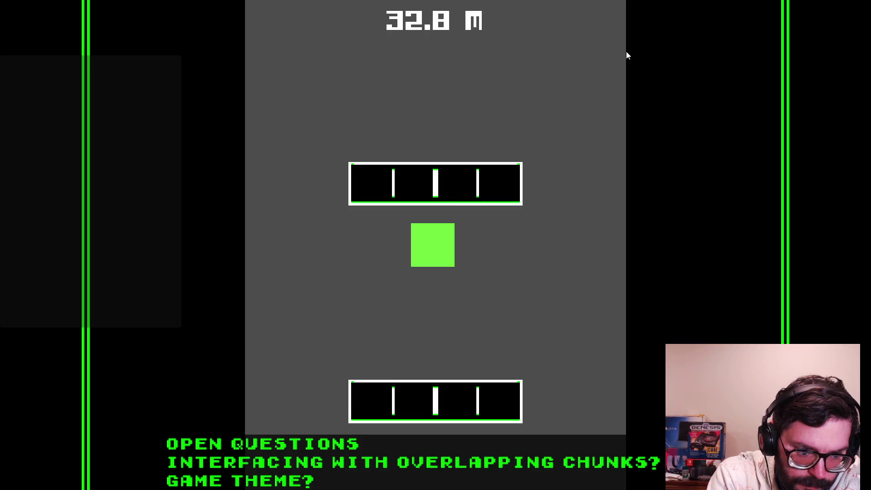
key("Left")
key("space")
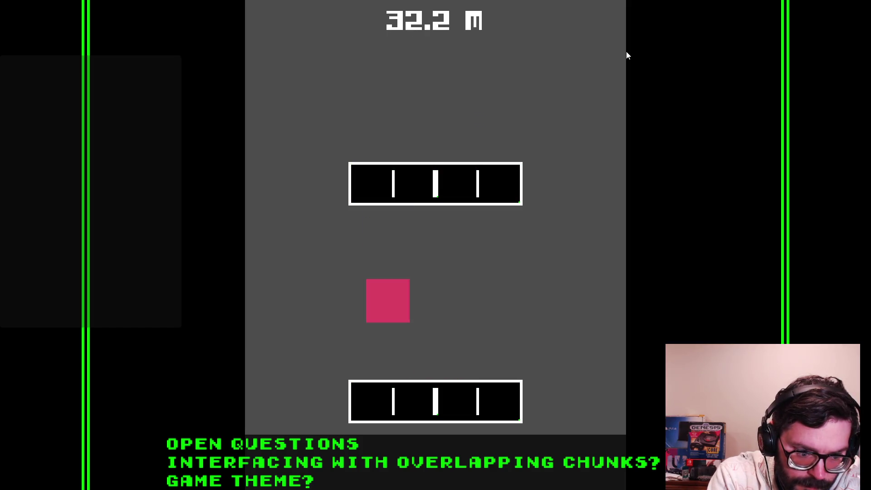
key("space")
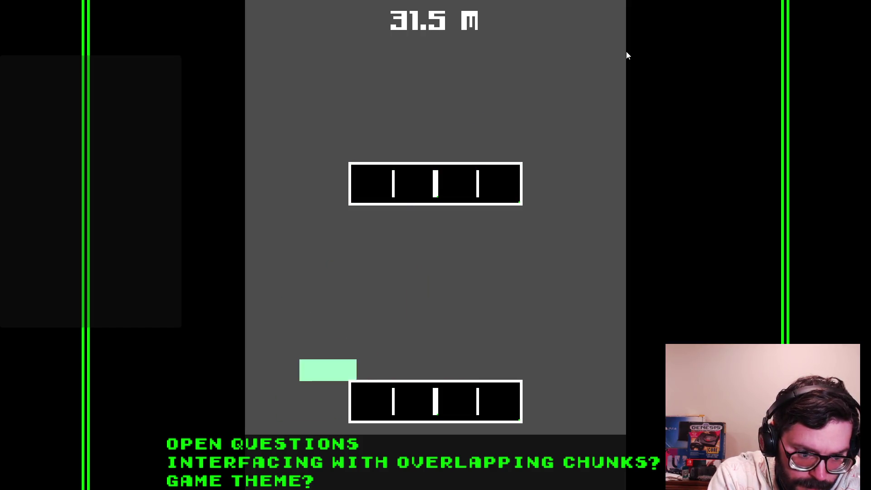
key("space")
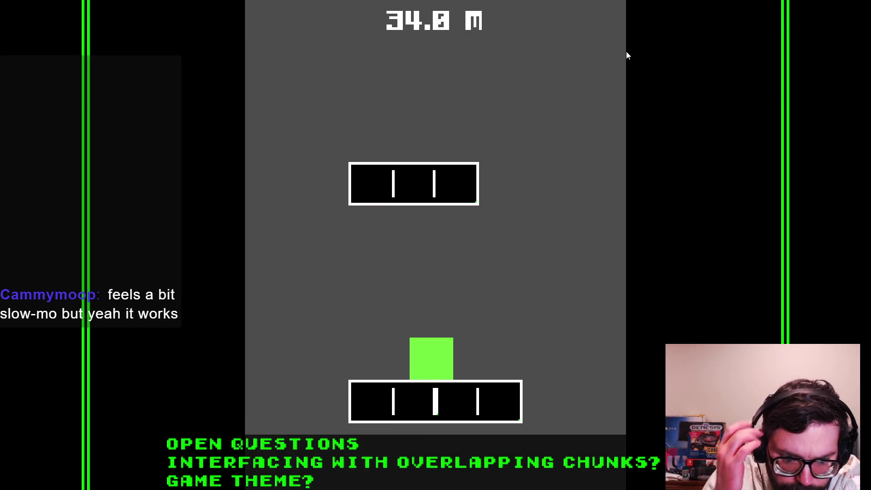
Return to the Godot editor, stop the running game, and go to the player script.
key("alt+Tab")
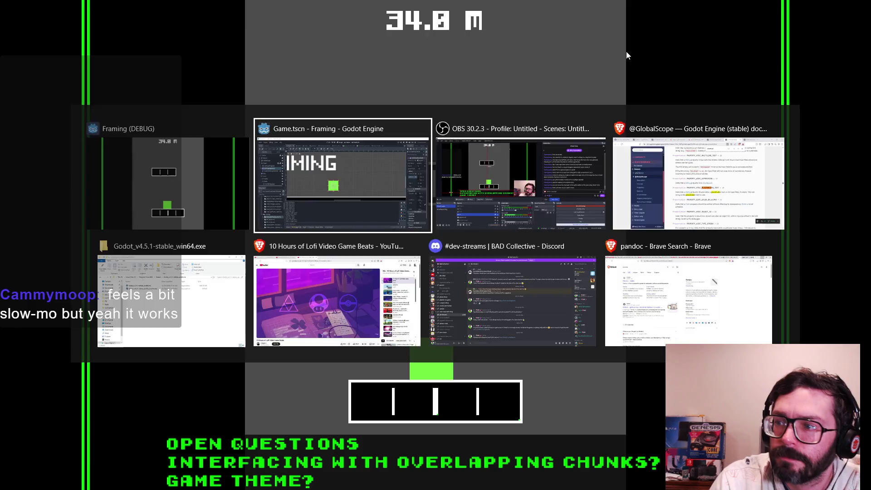
left_click(744, 24)
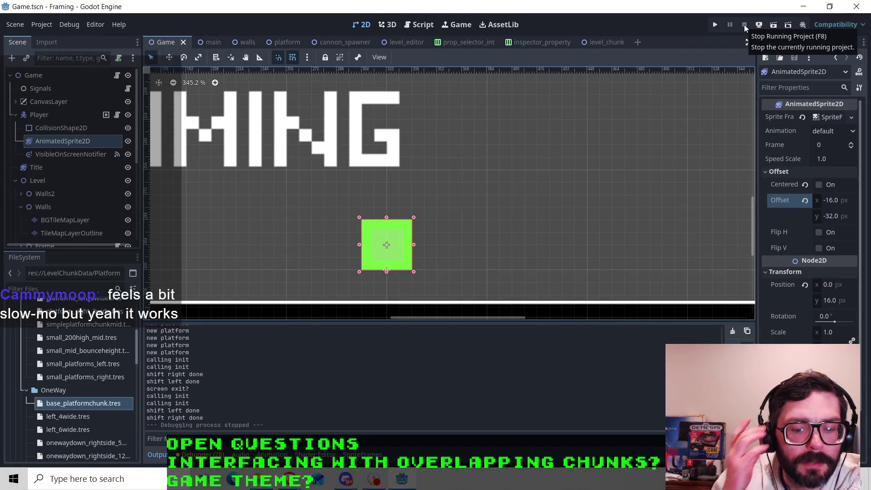
left_click(420, 28)
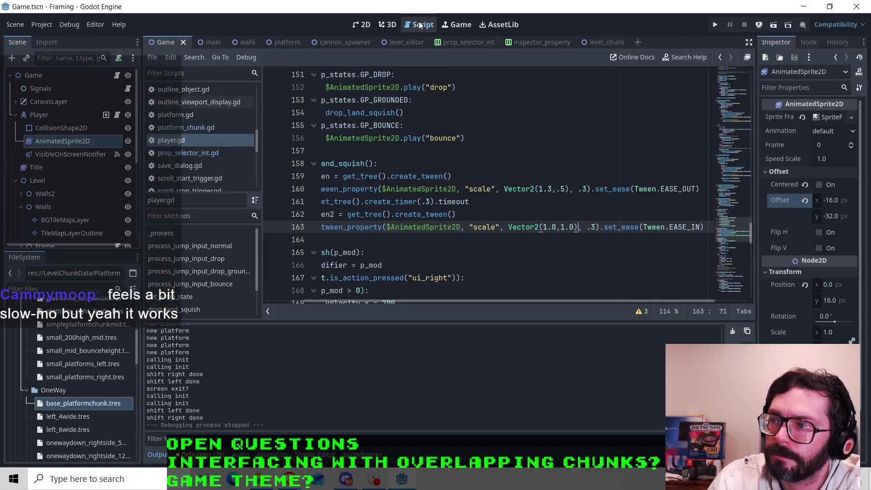
Change both drop_land_squish tween durations on lines 160 and 163 from .3 to .2 and save.
left_click(584, 189)
key("BackSpace")
type("2")
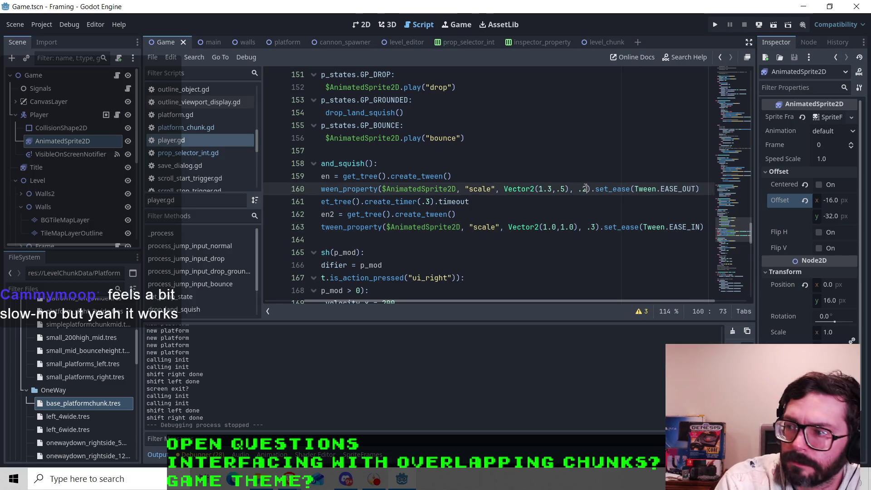
key("Down")
key("Down")
key("Down")
key("BackSpace")
type("2")
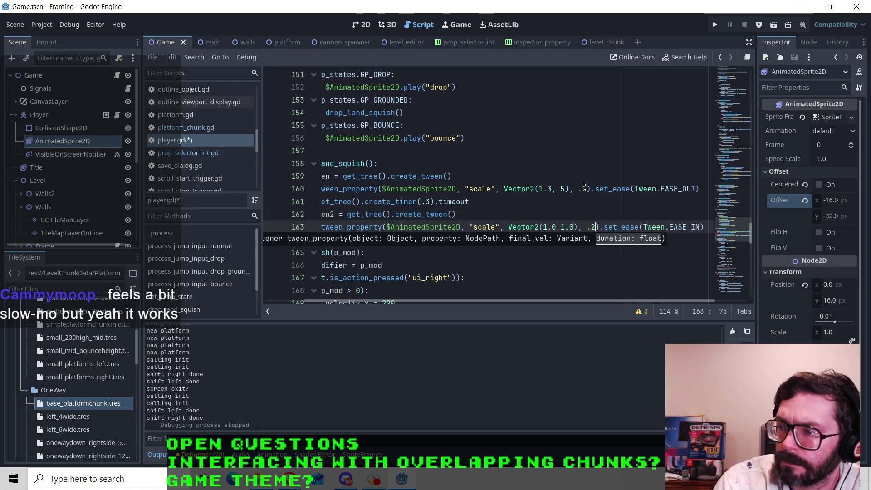
key("ctrl+s")
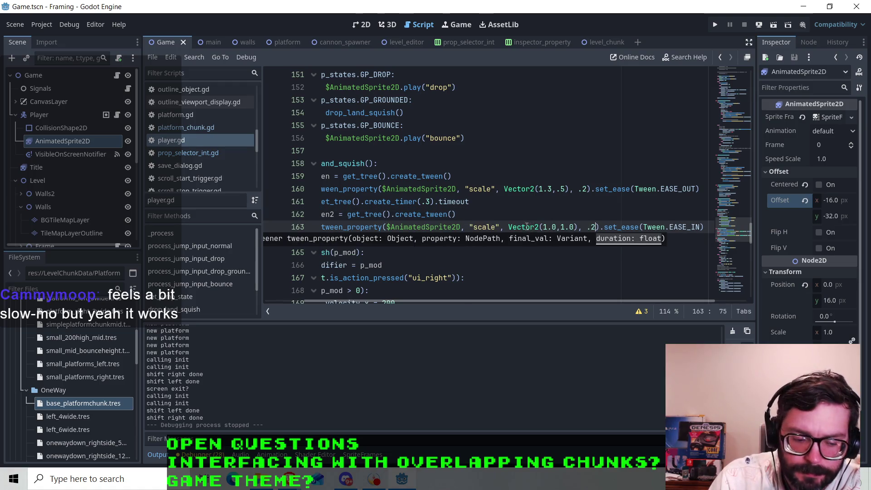
left_click_drag(433, 302, 399, 302)
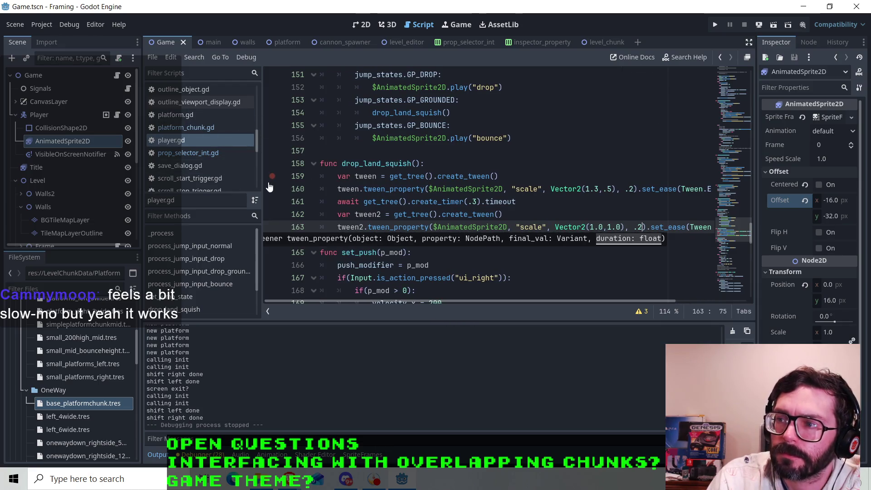
Find and copy the velocity.x = 200 statement near line 49 of player.gd.
scroll(421, 169, "down", 1)
scroll(422, 190, "up", 5)
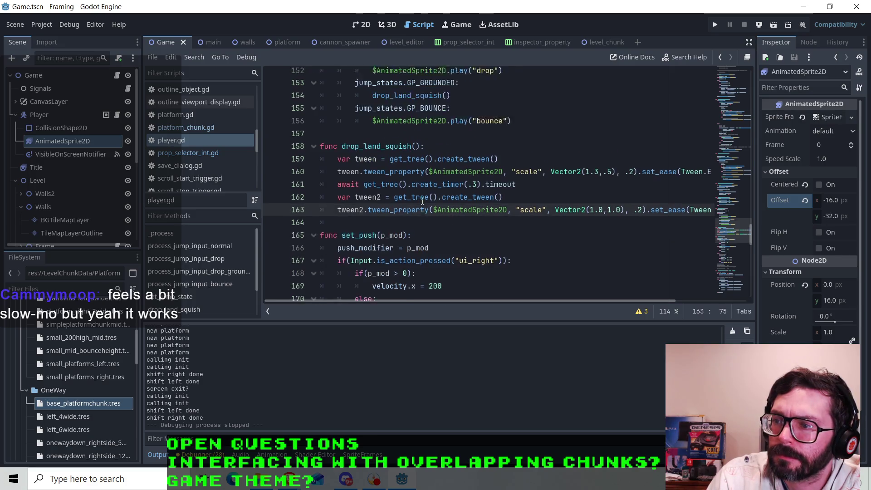
scroll(422, 201, "up", 4)
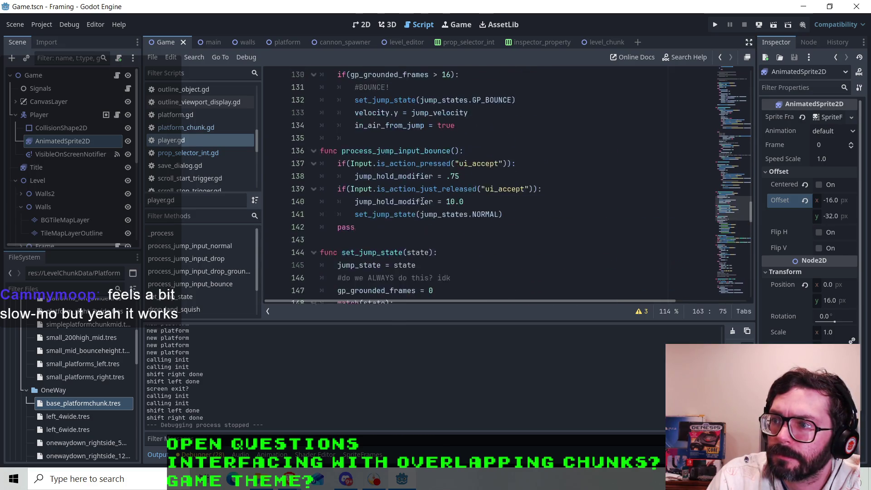
left_click(465, 189)
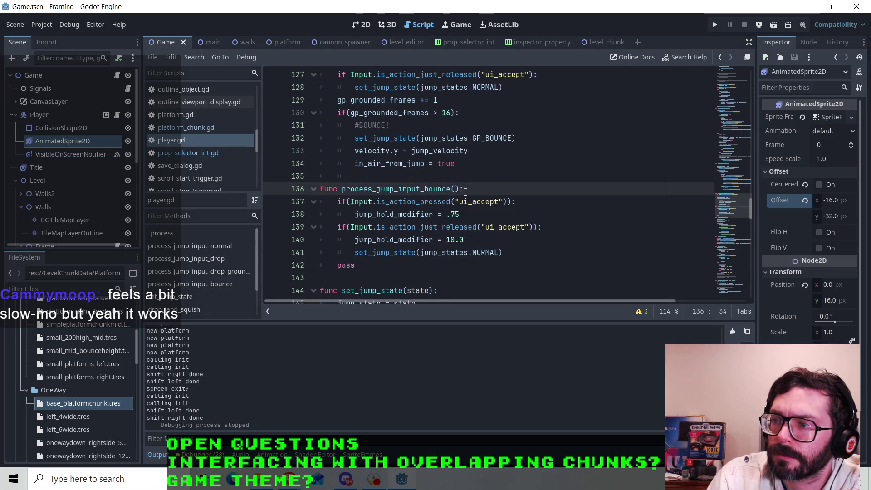
scroll(462, 187, "up", 1)
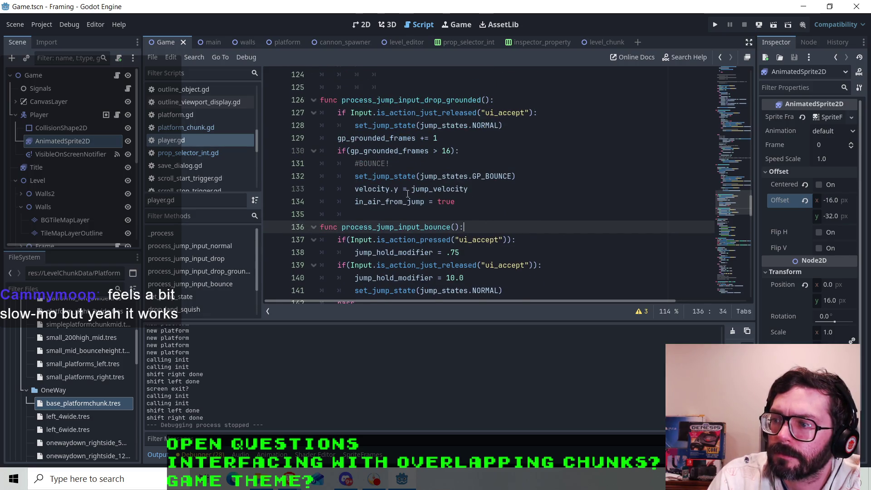
scroll(407, 194, "up", 14)
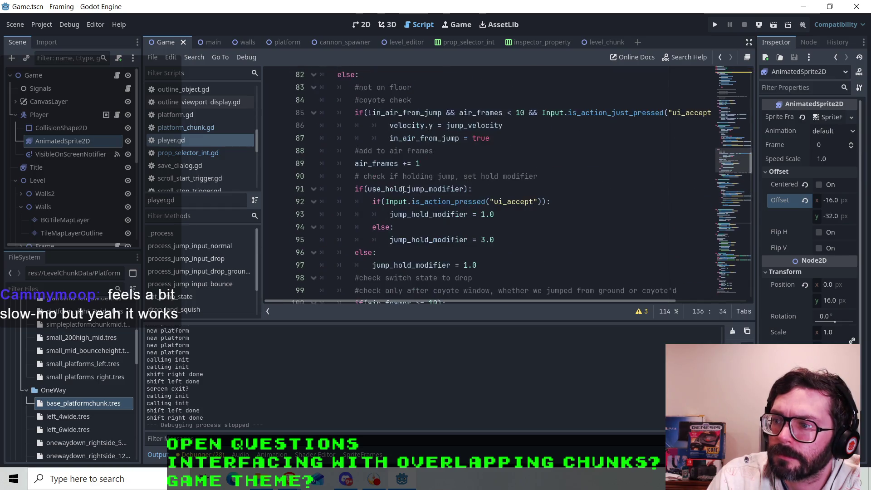
scroll(404, 190, "up", 8)
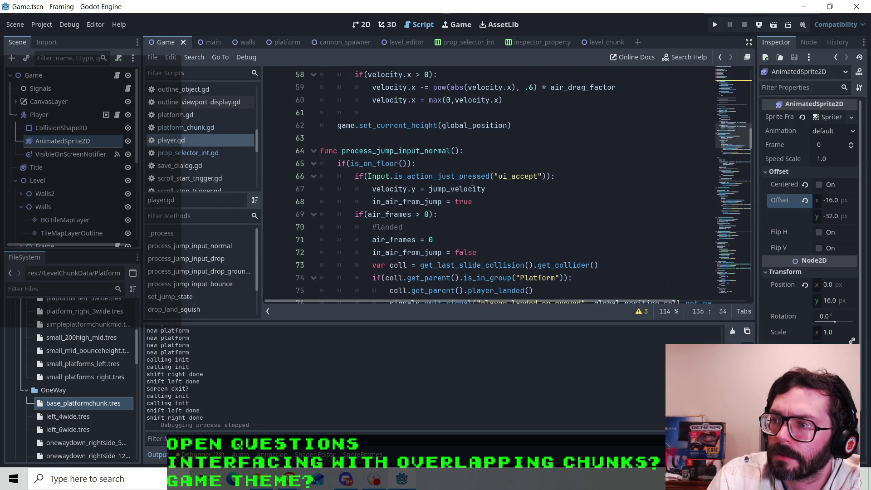
scroll(479, 212, "up", 7)
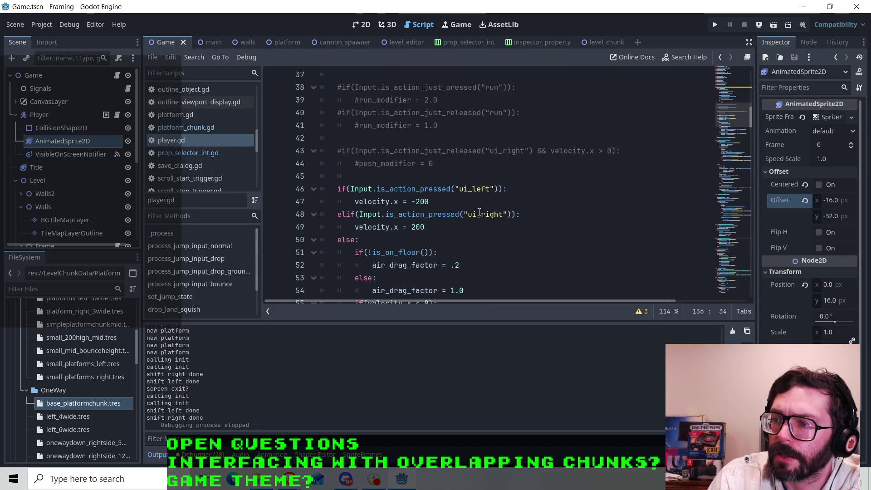
scroll(478, 212, "up", 3)
scroll(431, 186, "down", 5)
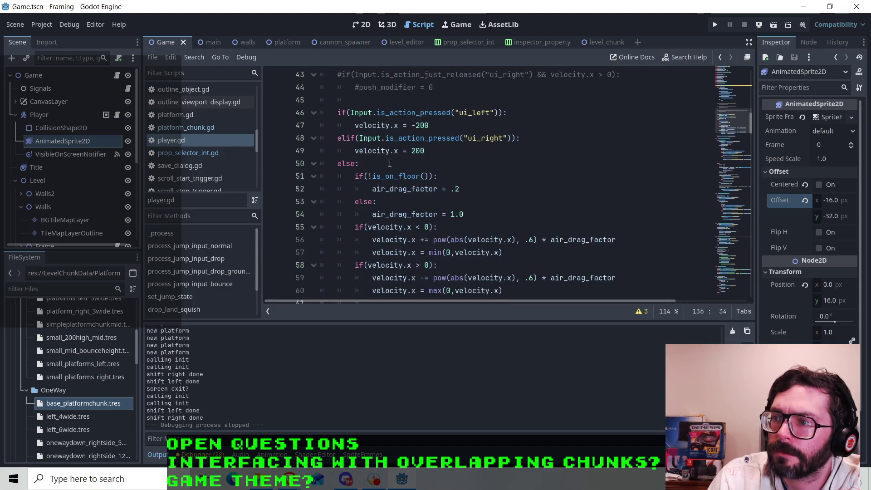
left_click(439, 153)
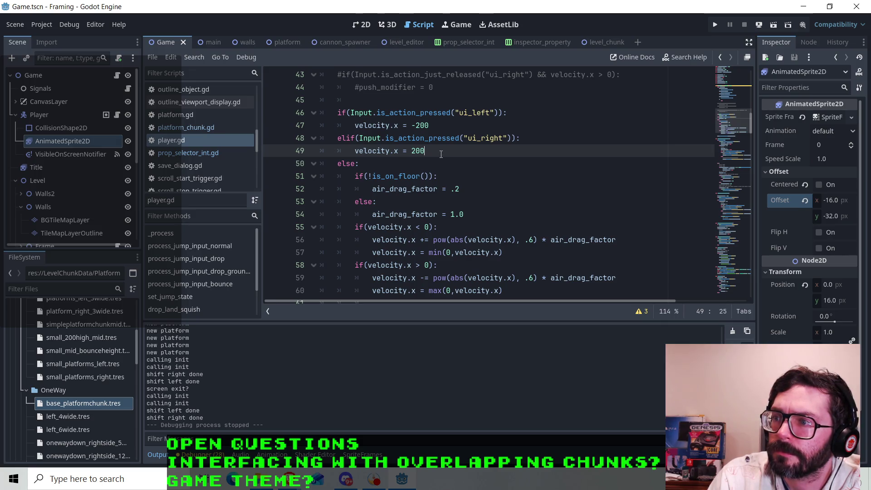
left_click_drag(436, 152, 352, 151)
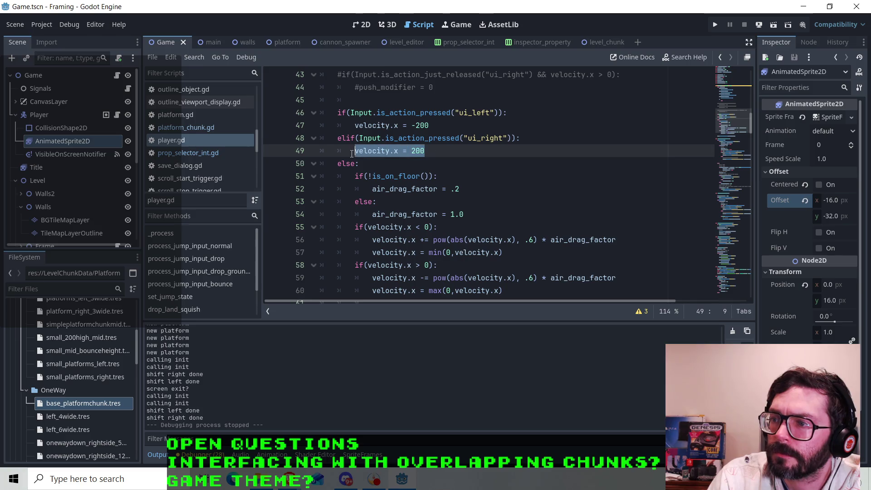
right_click(386, 151)
left_click(404, 221)
Add a velocity.x = 0 line at the start of process_jump_input_drop_grounded, then save and run with F5.
scroll(407, 225, "down", 20)
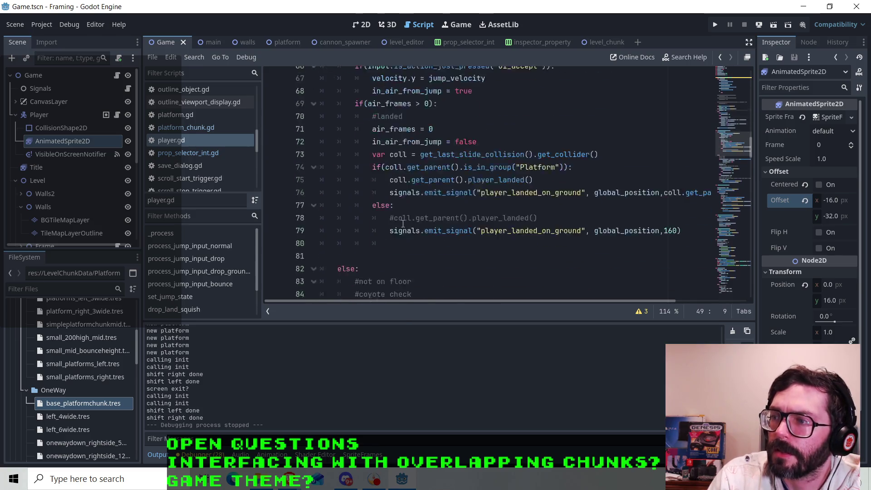
scroll(398, 215, "down", 3)
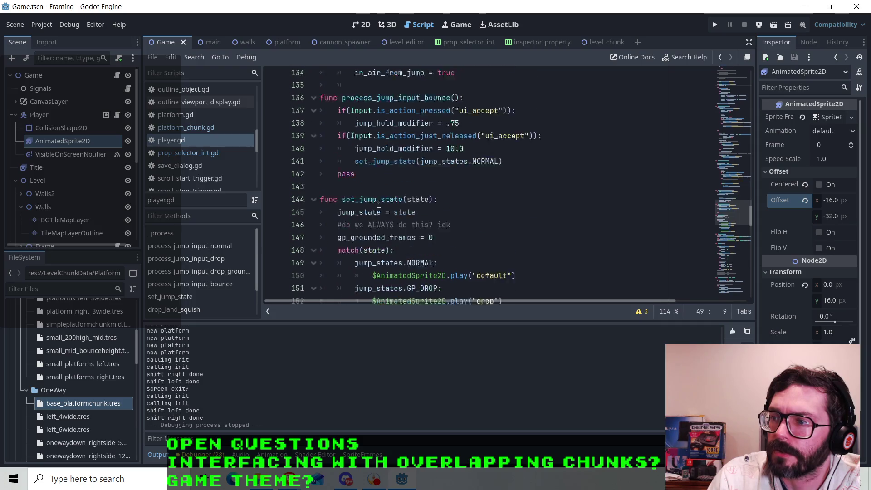
scroll(407, 195, "up", 4)
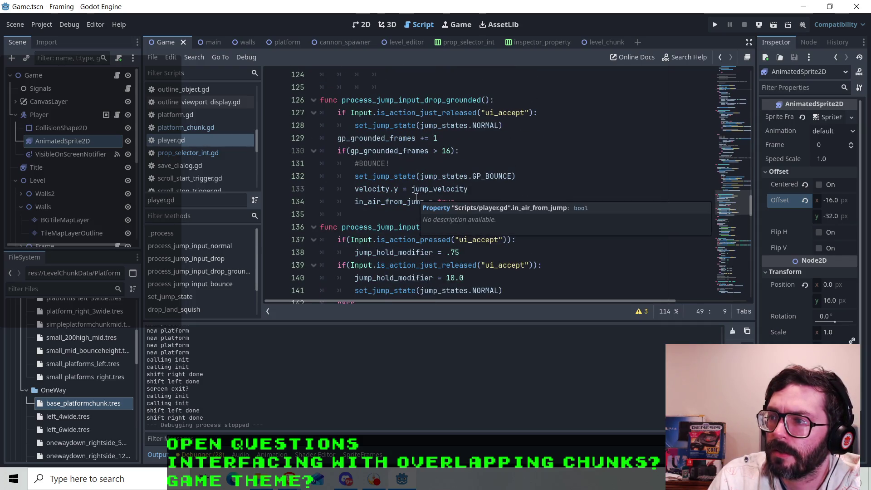
left_click(519, 99)
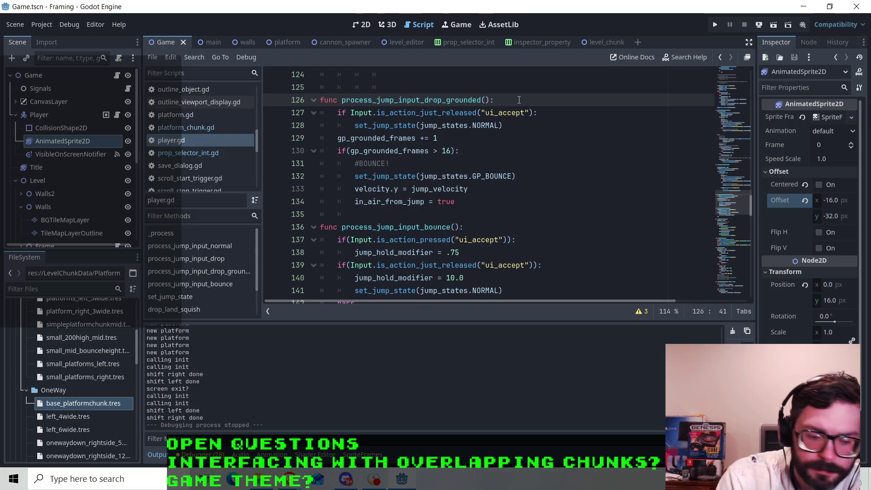
key("Return")
type("velocity.x = 0")
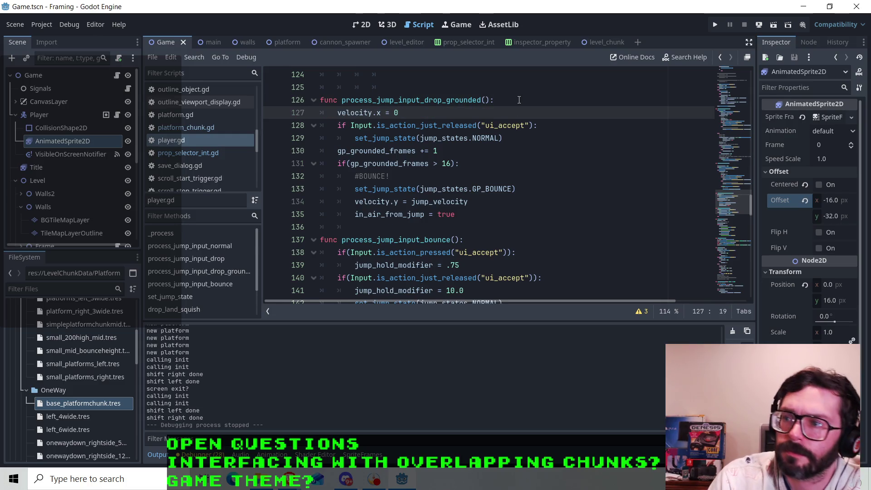
key("F5")
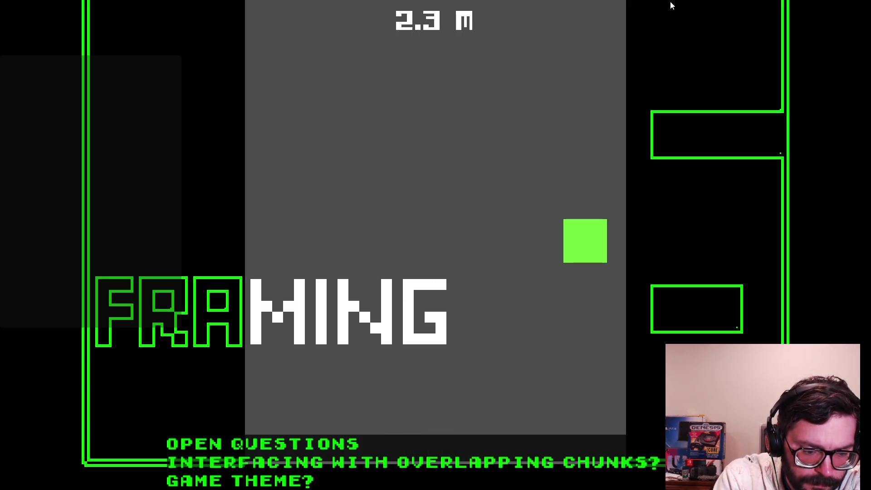
Stop the running game with F8 after a brief landing check.
key("F8")
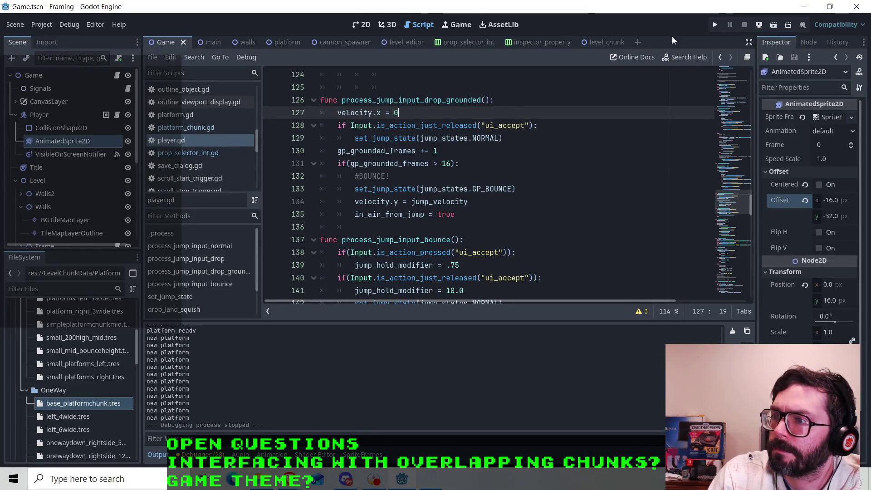
scroll(439, 134, "up", 6)
scroll(438, 133, "up", 20)
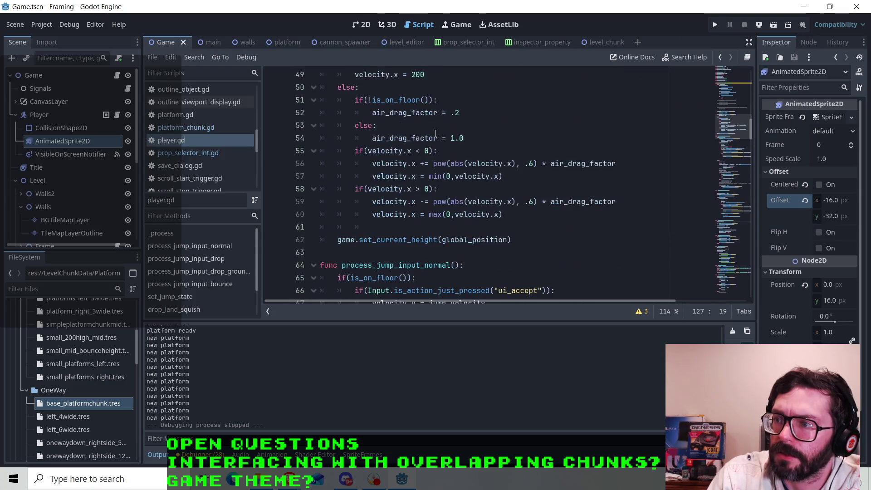
scroll(435, 133, "down", 3)
scroll(435, 133, "up", 7)
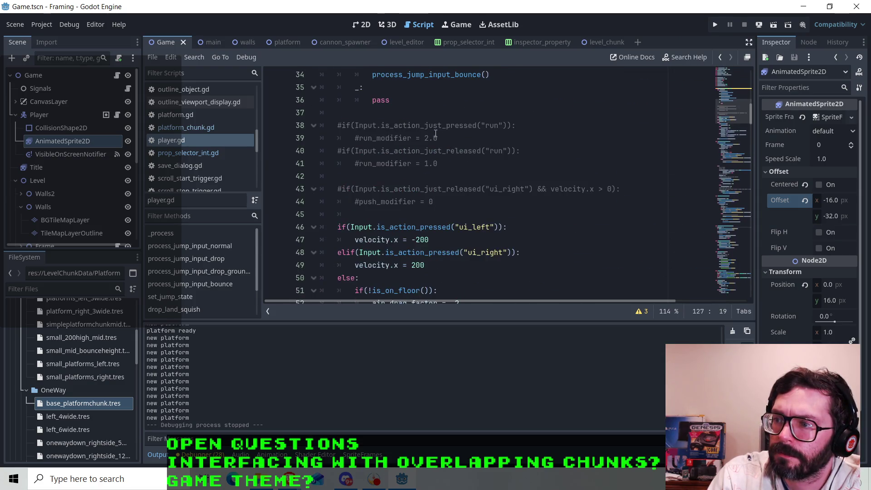
scroll(459, 150, "up", 4)
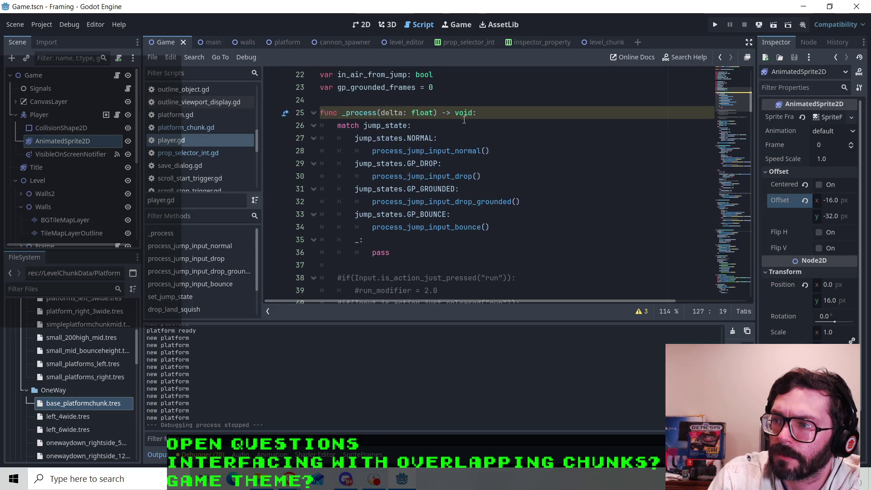
left_click(480, 137)
left_click(499, 151)
left_click(497, 179)
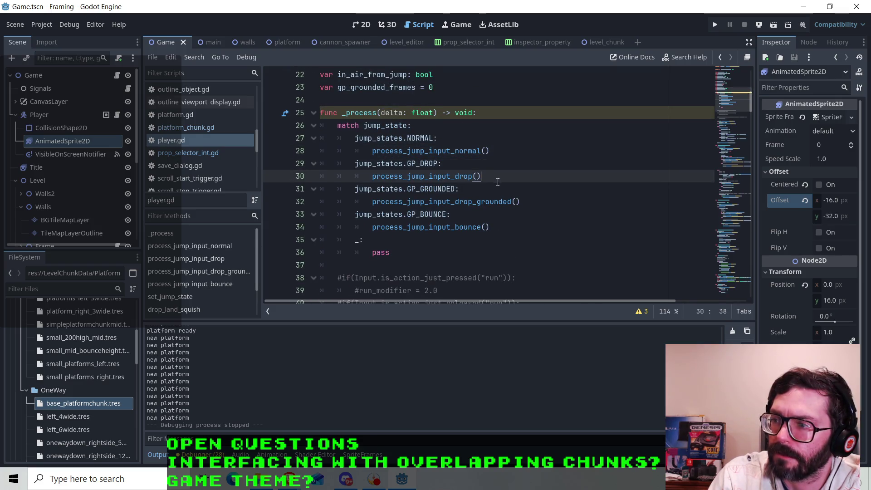
scroll(475, 165, "down", 6)
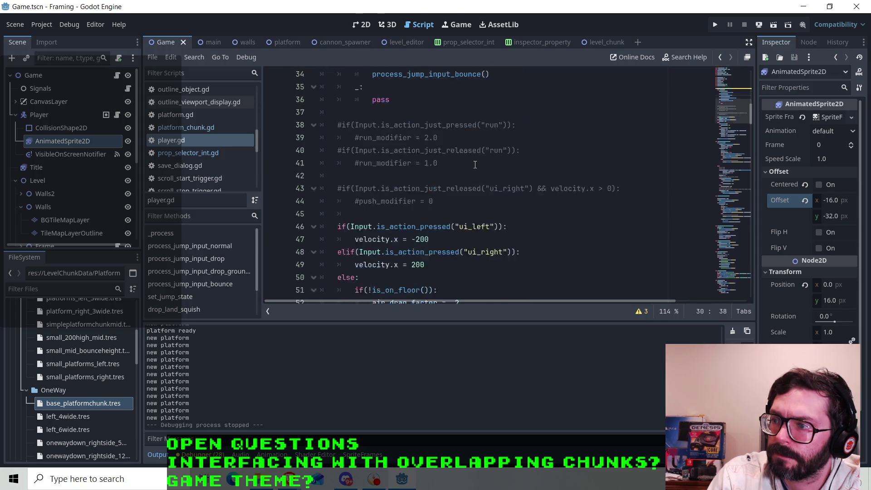
left_click(445, 183)
scroll(445, 183, "down", 1)
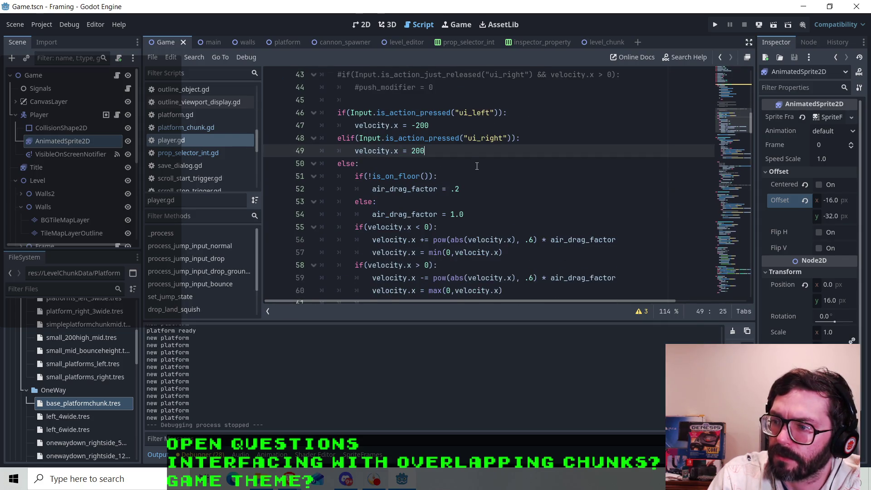
scroll(476, 166, "down", 1)
scroll(475, 167, "up", 1)
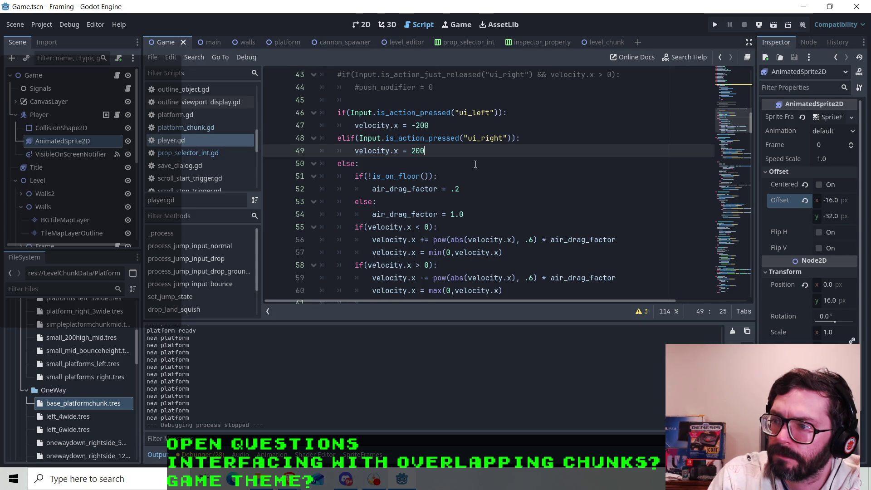
scroll(475, 164, "down", 1)
scroll(486, 170, "down", 1)
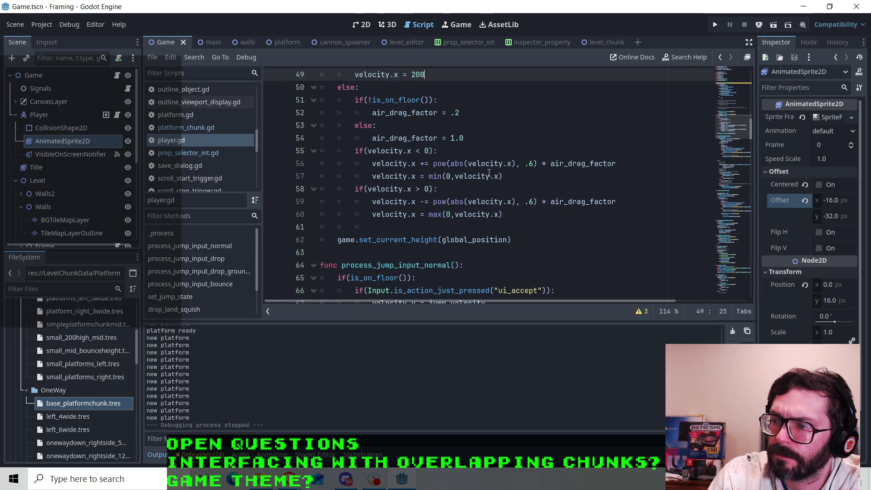
scroll(489, 173, "up", 1)
scroll(490, 174, "down", 2)
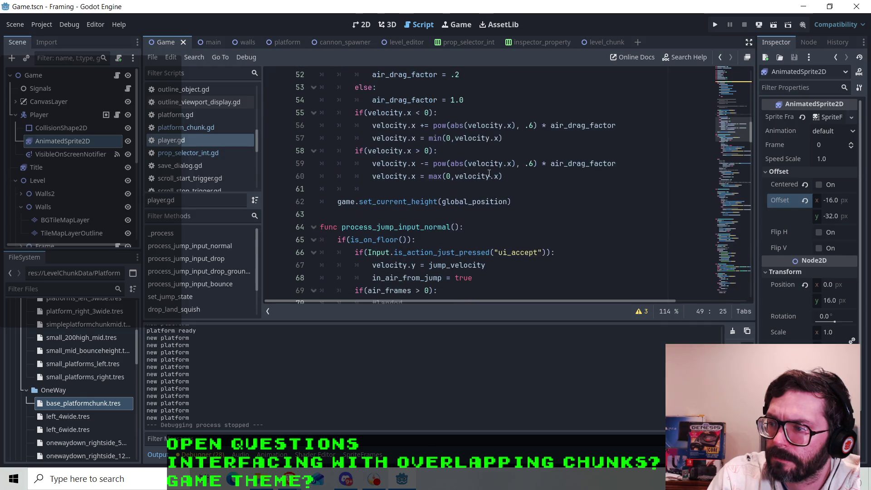
scroll(494, 174, "up", 2)
scroll(499, 163, "up", 1)
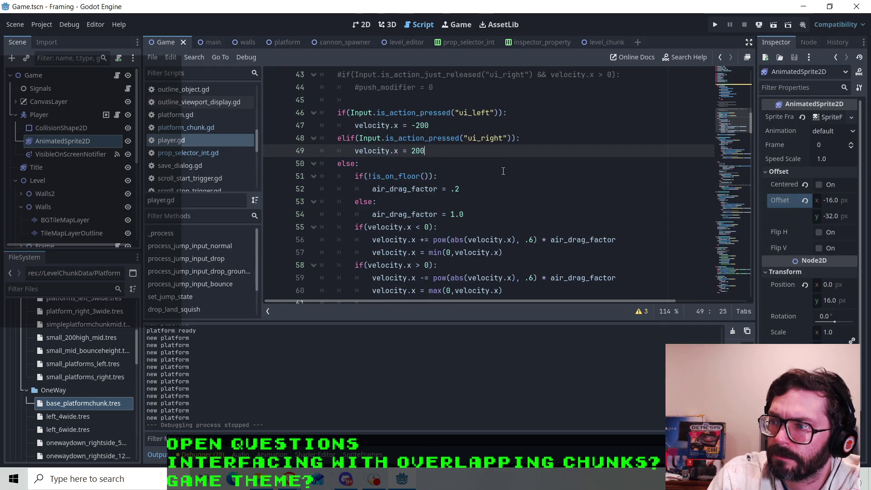
scroll(472, 140, "down", 1)
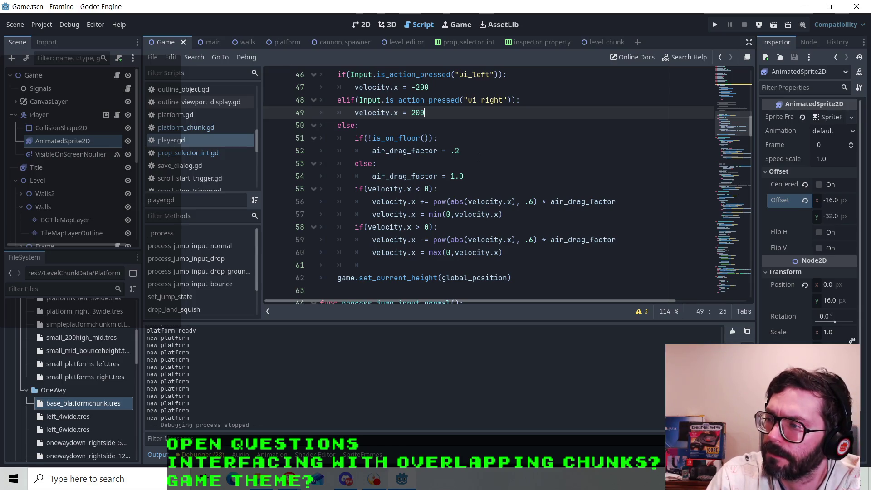
scroll(421, 164, "up", 8)
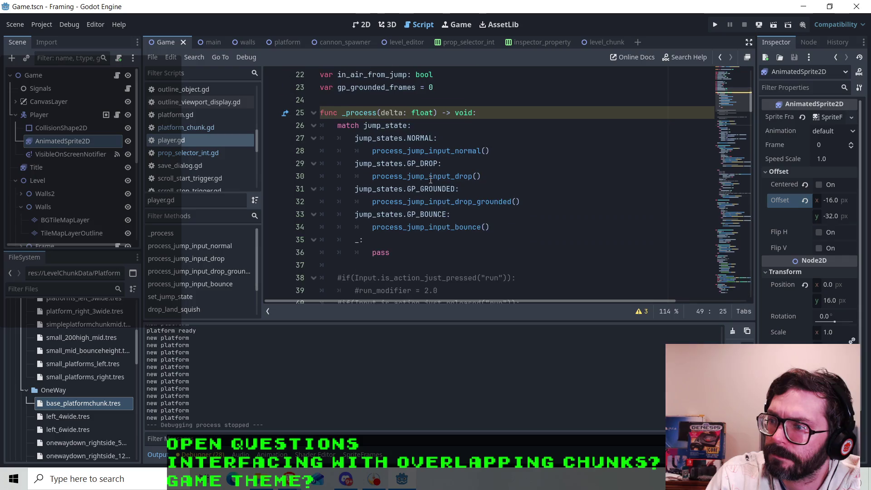
scroll(429, 179, "down", 20)
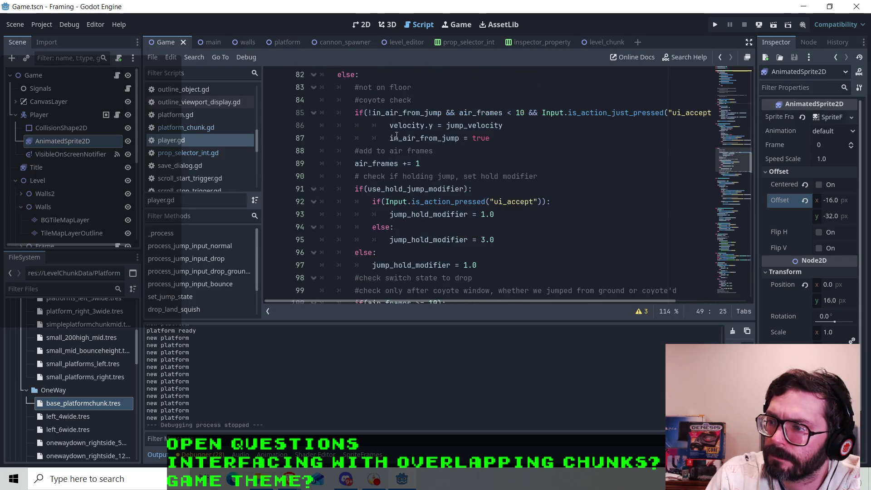
scroll(363, 167, "up", 1)
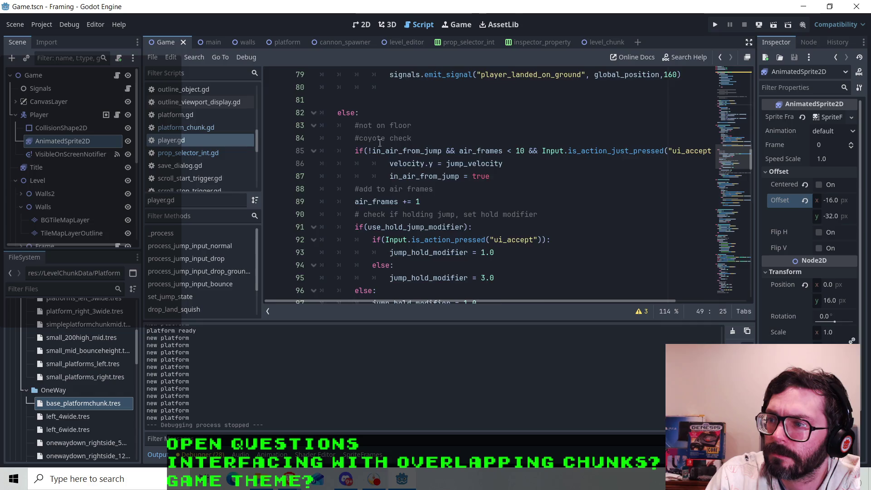
scroll(386, 154, "up", 5)
mouse_move(345, 100)
left_mouse_down()
mouse_move(363, 109)
mouse_move(385, 199)
mouse_move(426, 211)
left_mouse_up()
left_click(474, 202)
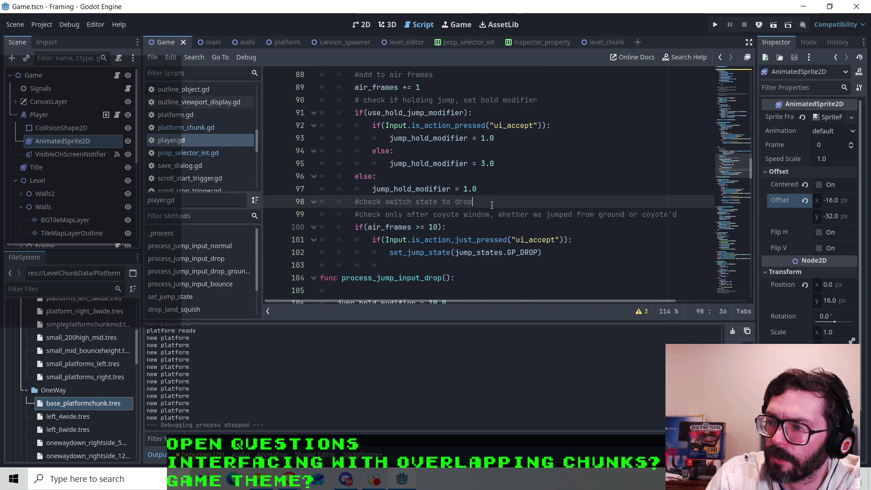
scroll(474, 205, "down", 3)
scroll(408, 171, "down", 3)
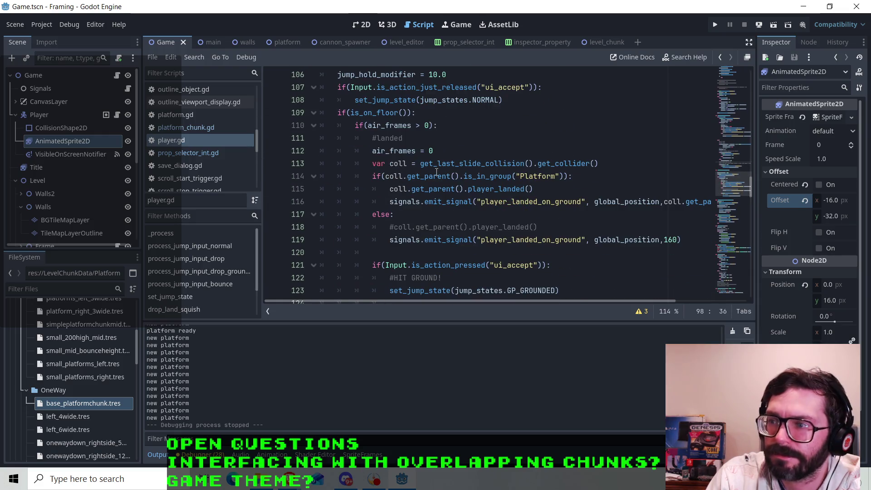
scroll(428, 170, "up", 7)
scroll(402, 127, "down", 6)
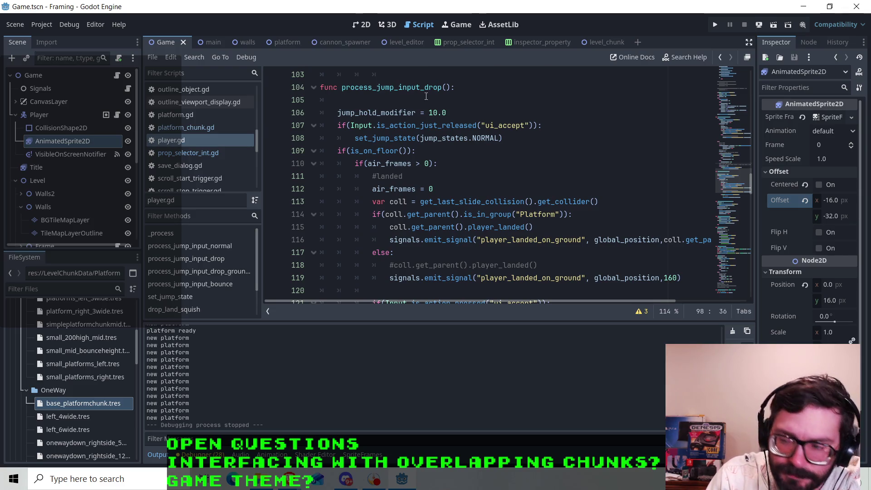
scroll(438, 170, "down", 6)
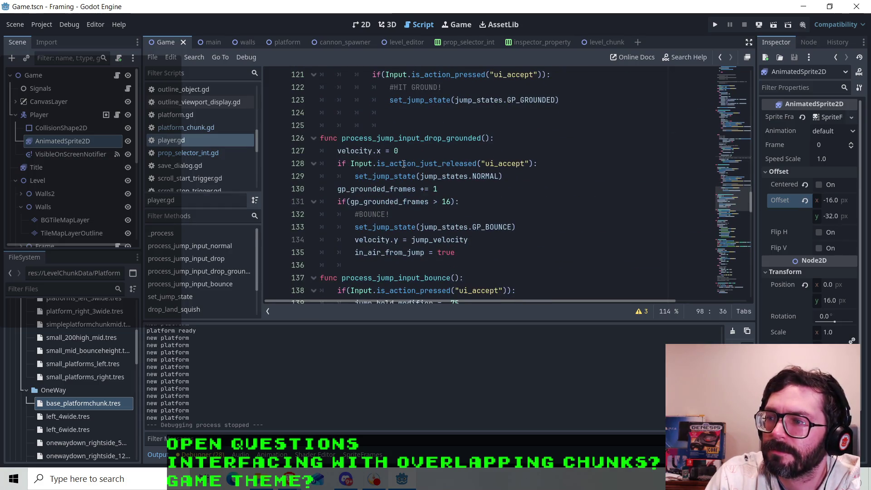
Delete the velocity.x = 0 statement and its empty line 127.
left_click_drag(405, 153, 336, 151)
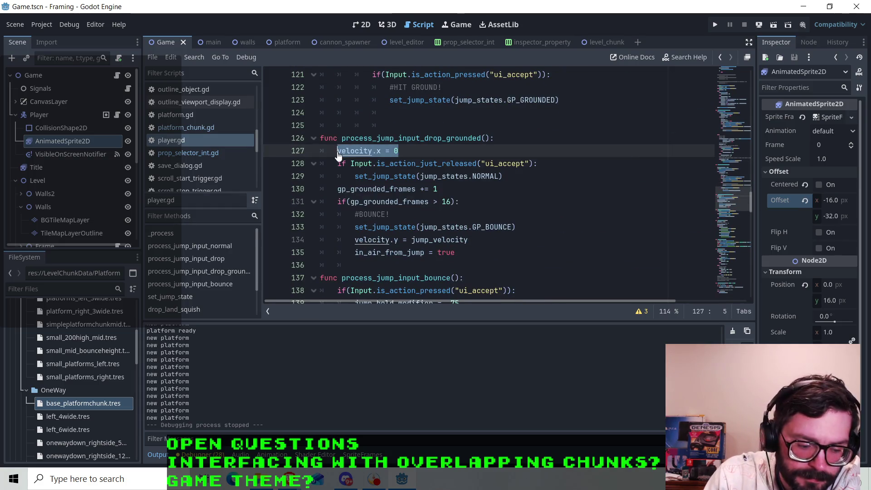
key("Delete")
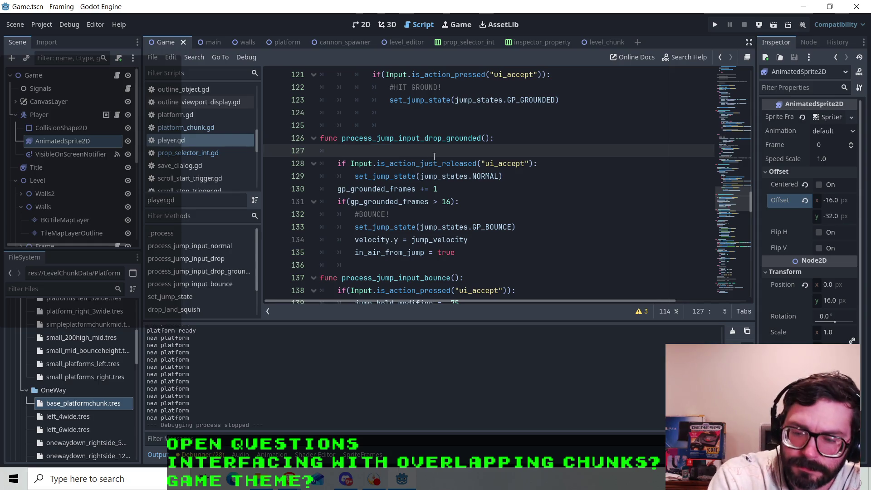
key("BackSpace")
key("BackSpace")
Scroll up in player.gd and place the caret on the blank line 61.
scroll(434, 156, "up", 20)
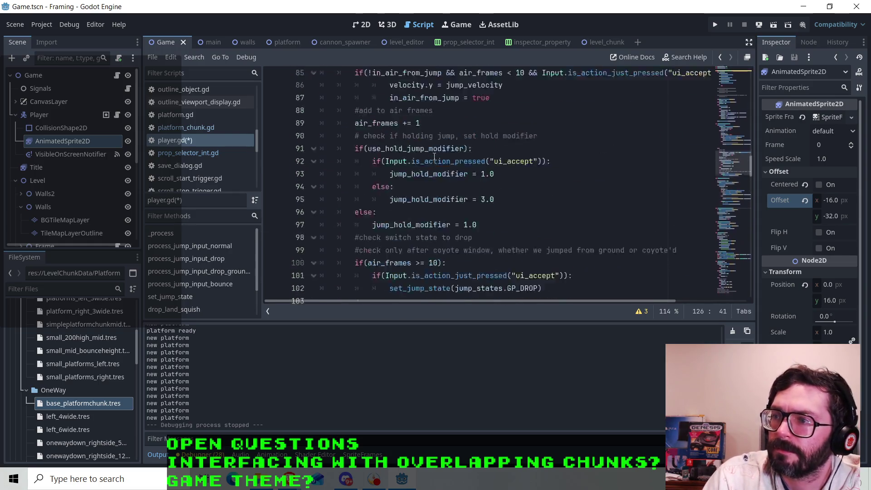
scroll(397, 177, "up", 4)
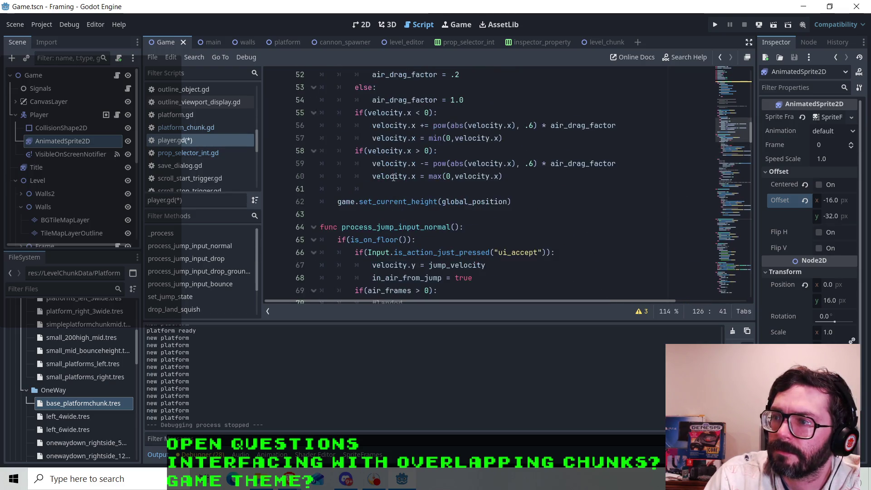
scroll(393, 177, "down", 1)
scroll(387, 175, "up", 4)
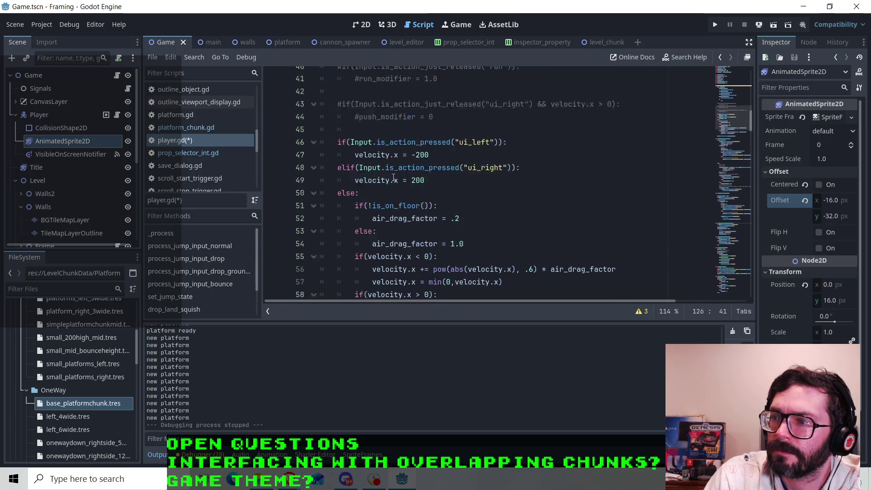
scroll(363, 174, "down", 2)
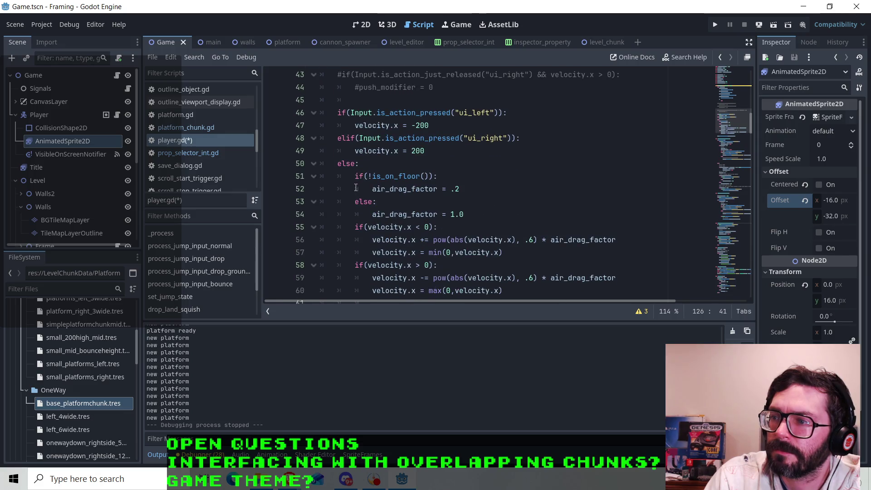
scroll(356, 187, "down", 1)
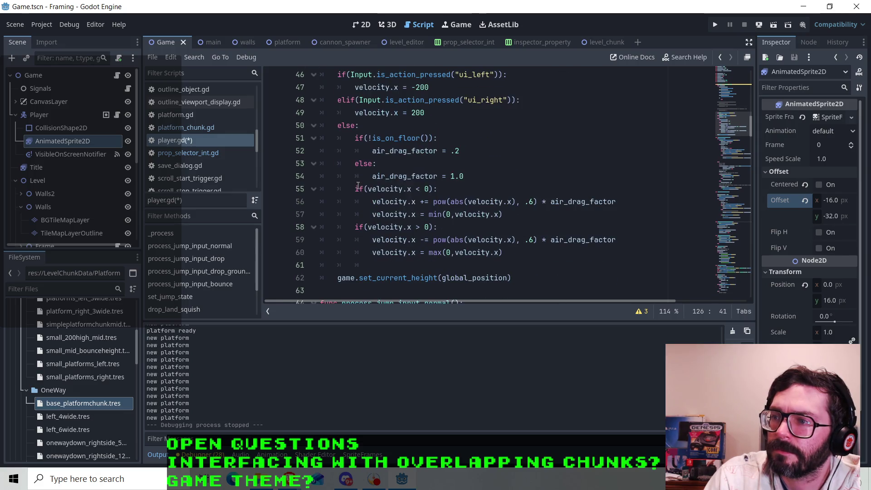
left_click(359, 267)
On a new line 62, build the condition if(jump_state == jump_states.GP_GROUNDED with autocompletion.
mouse_move(458, 256)
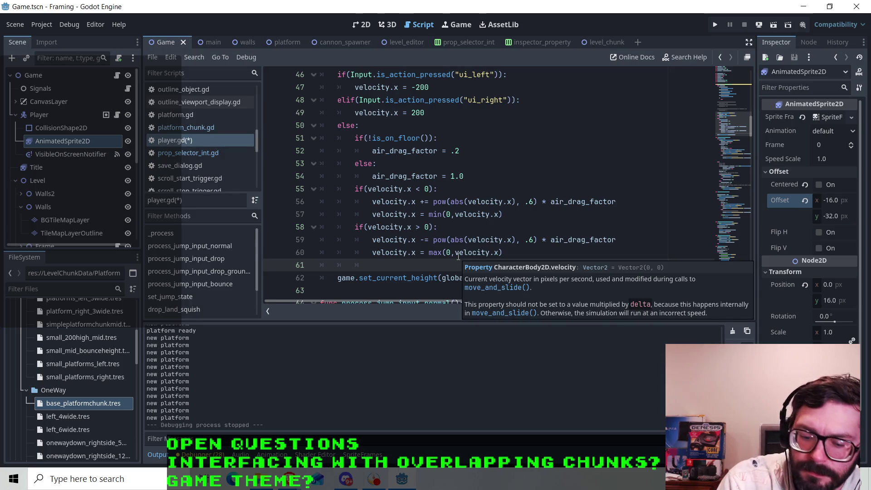
key("Tab")
key("Return")
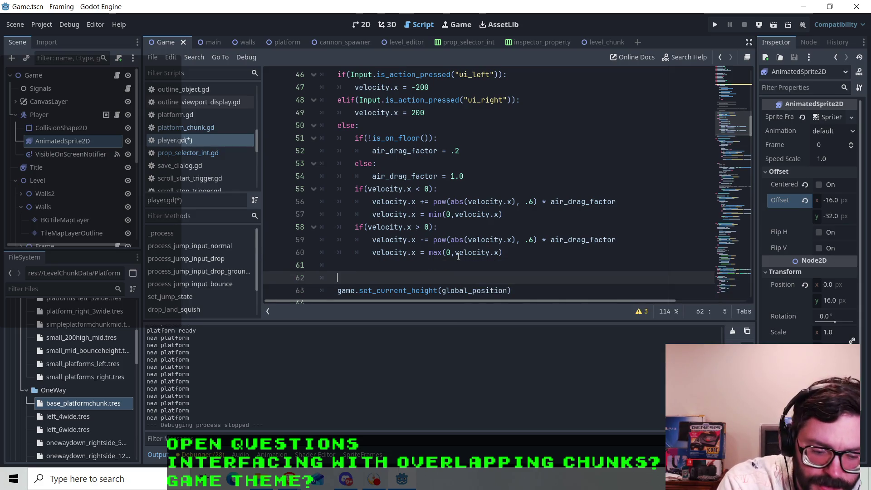
type("if(jump")
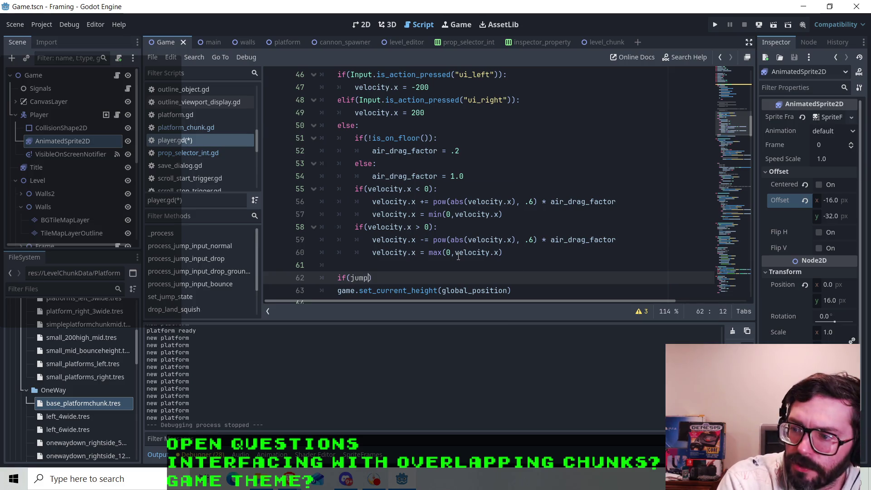
key("Return")
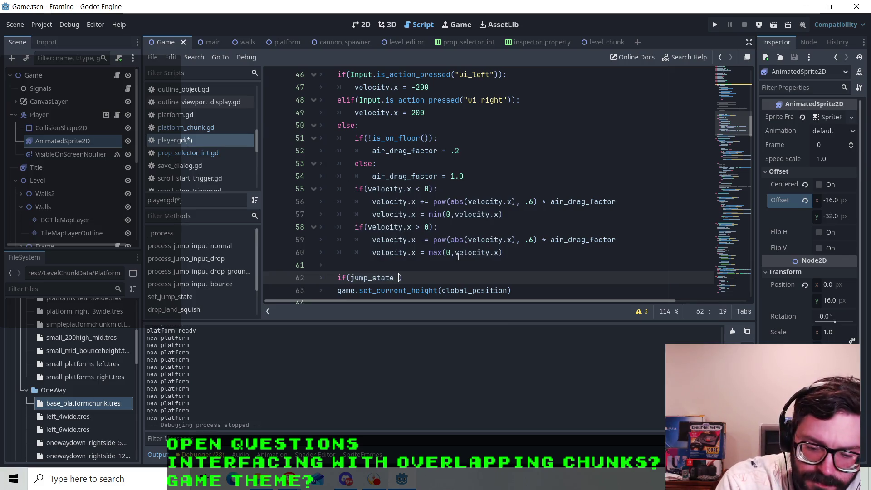
type("== jump")
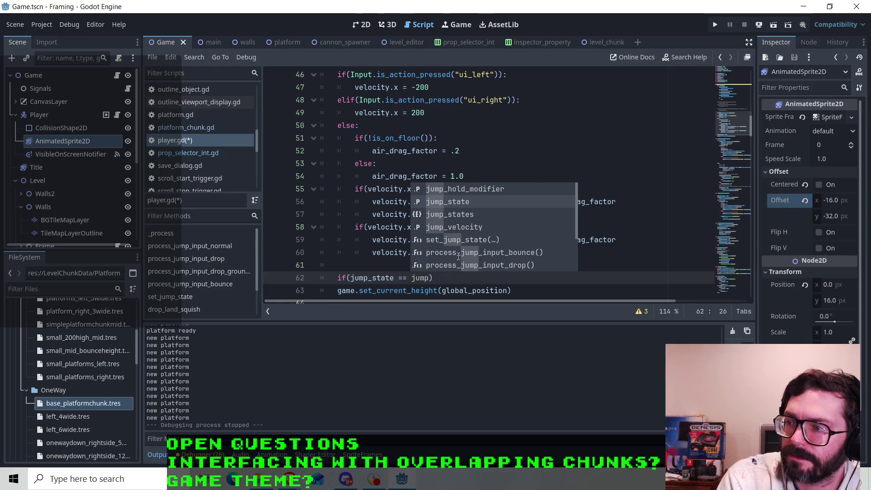
key("Down")
key("Return")
type(".")
key("Down")
key("Down")
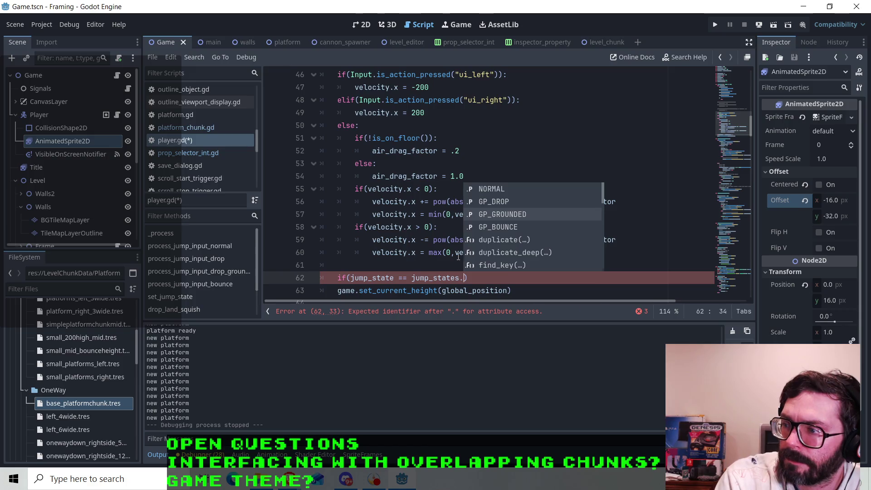
key("Return")
Close the condition with a colon, add velocity.x = 0 beneath it, and save player.gd.
type(":")
key("Return")
type("velocity.x = 0")
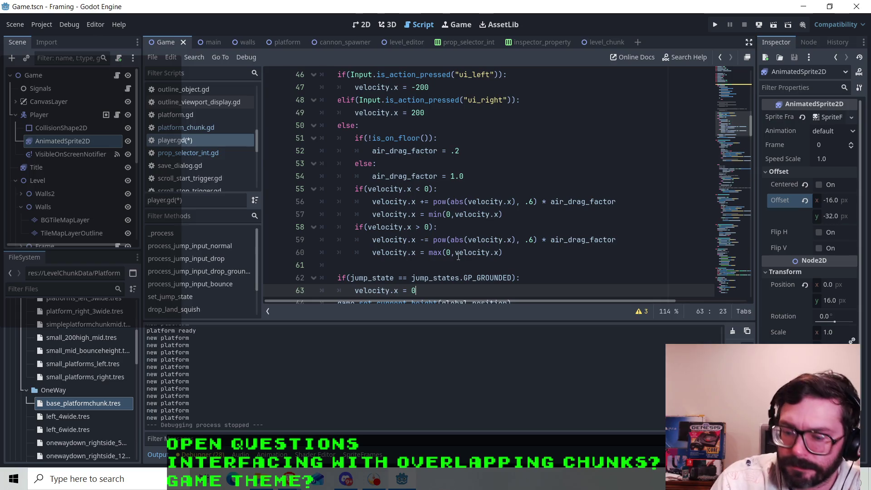
key("Return")
key("ctrl+s")
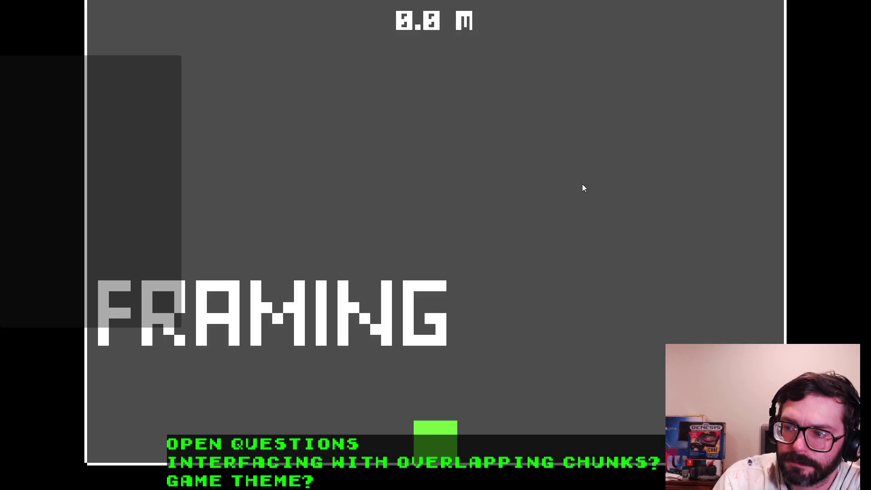
Run right along the floor and jump left and right between the first platforms.
key("Right")
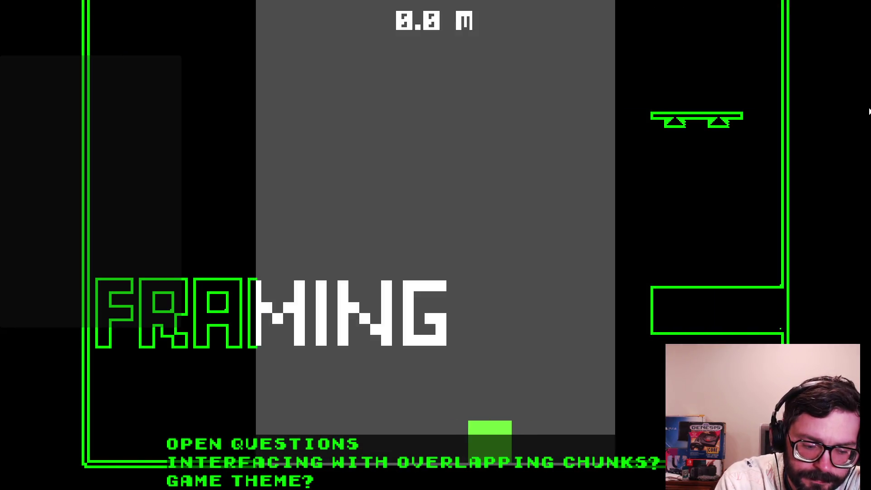
key("space")
key("Right")
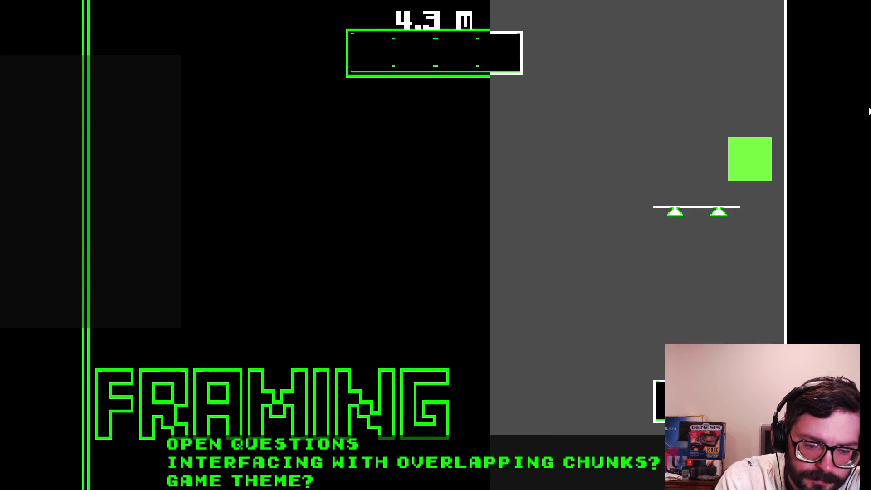
key("Left")
key("space")
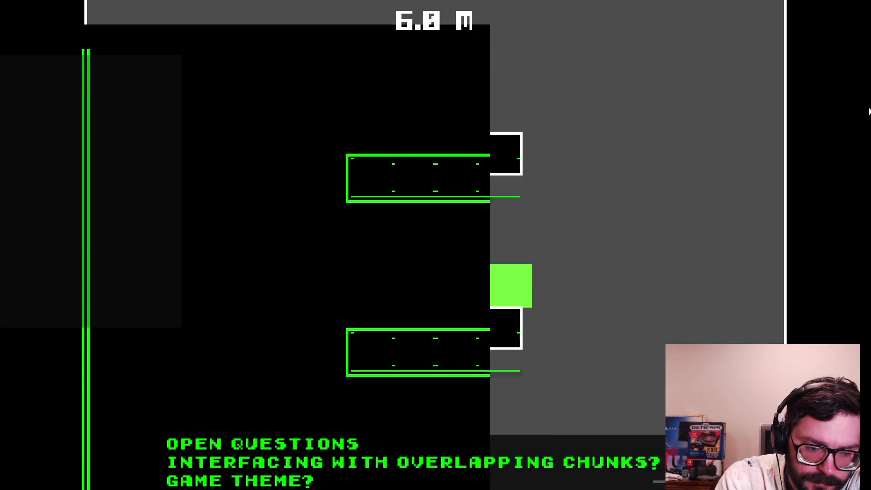
key("space")
key("Right")
key("Left")
key("space")
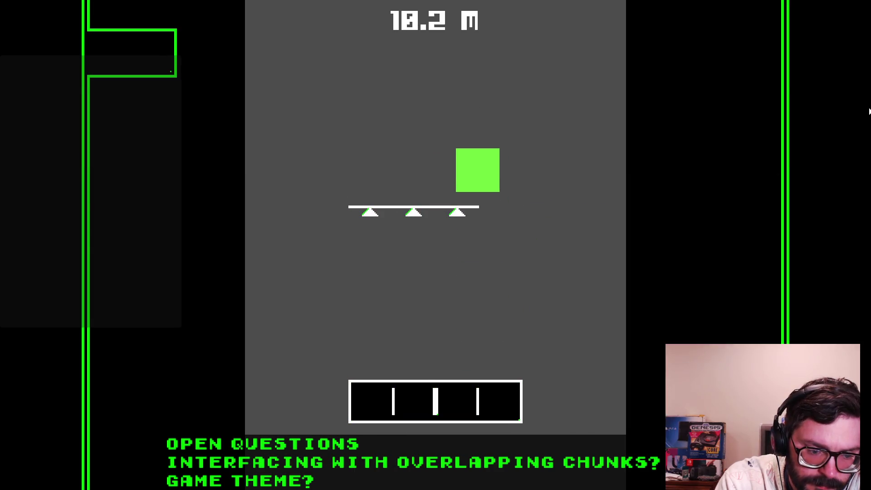
key("Left")
key("space")
key("Right")
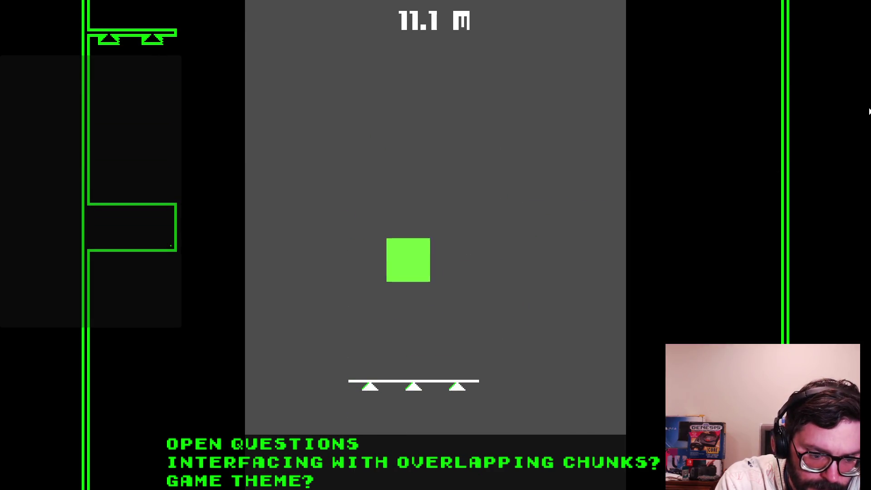
key("Right")
key("Left")
key("space")
key("Right")
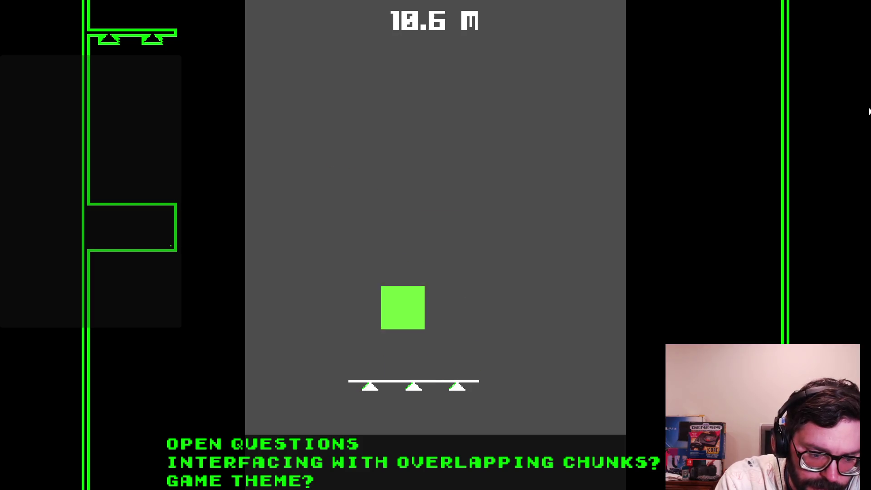
key("space")
key("Right")
key("Left")
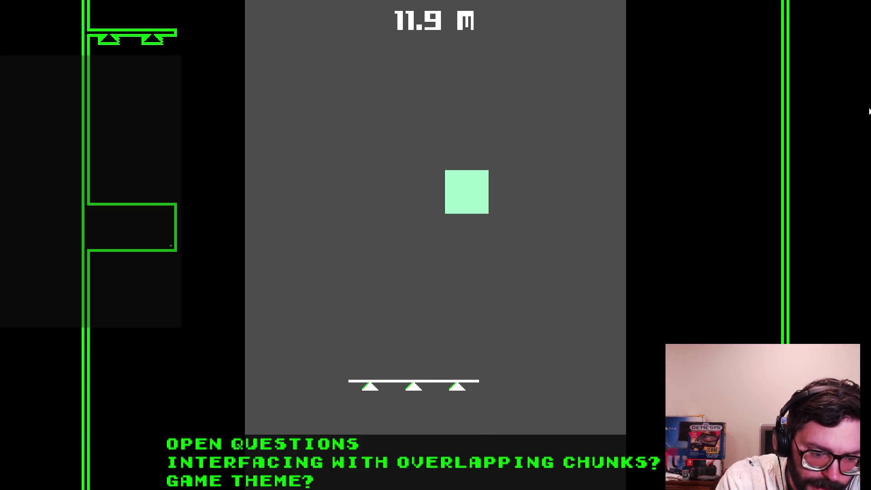
key("space")
key("Right")
key("Left")
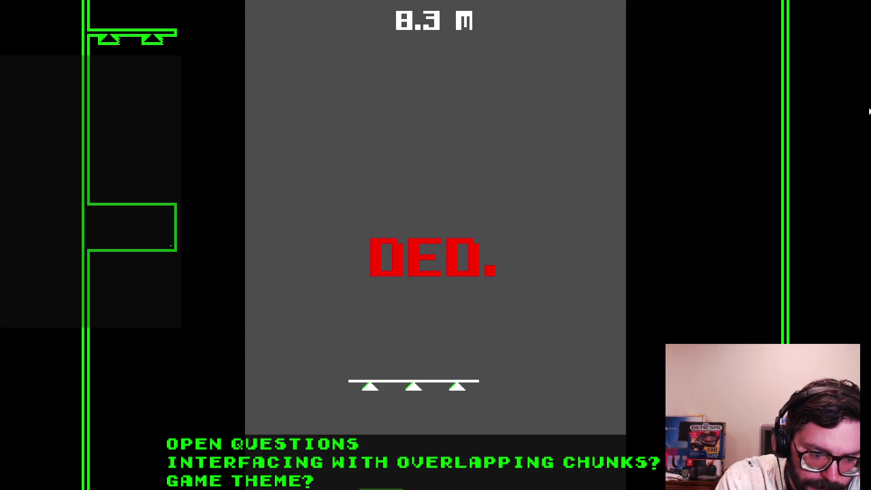
Cross the floor of the next section and jump up the platforms past the white box.
key("space")
key("Right")
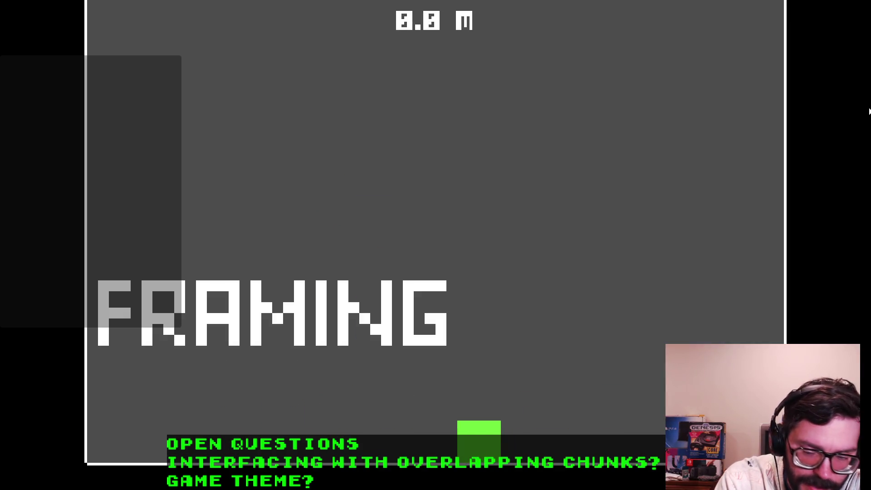
key("Left")
key("Right")
key("Left")
key("Right")
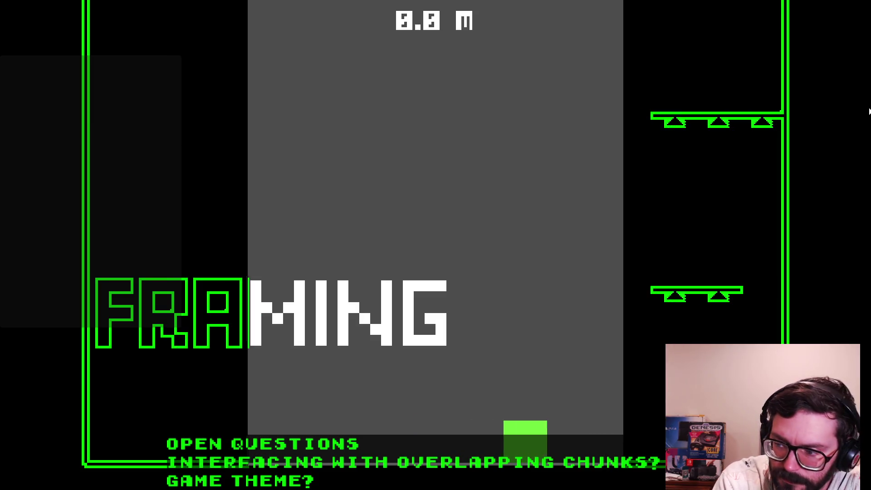
key("space")
key("Right")
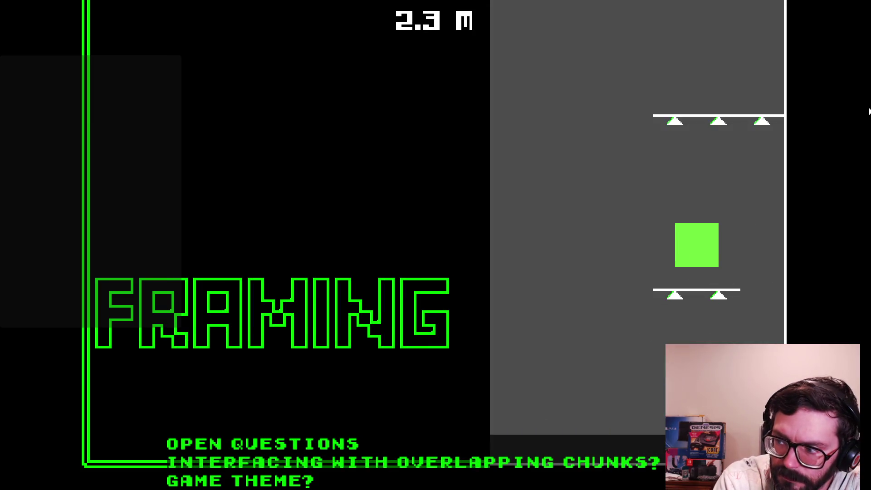
key("Left")
key("Right")
key("space")
key("Left")
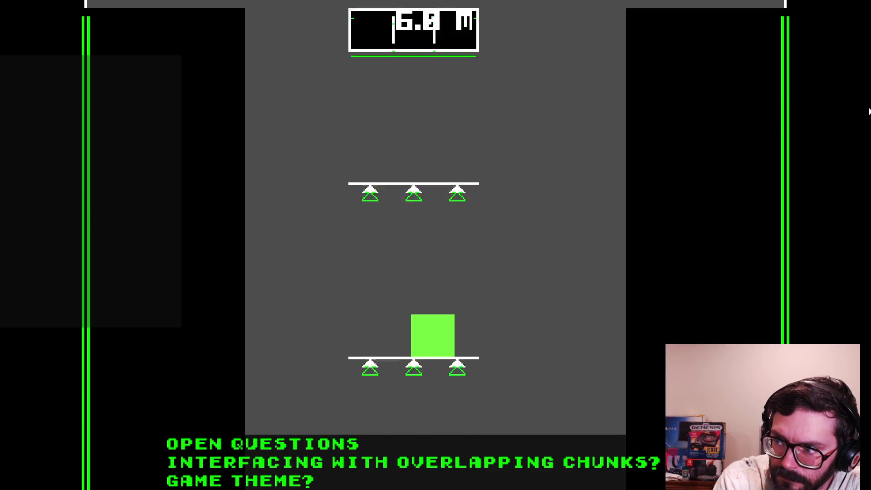
key("space")
key("Left")
key("space")
key("Right")
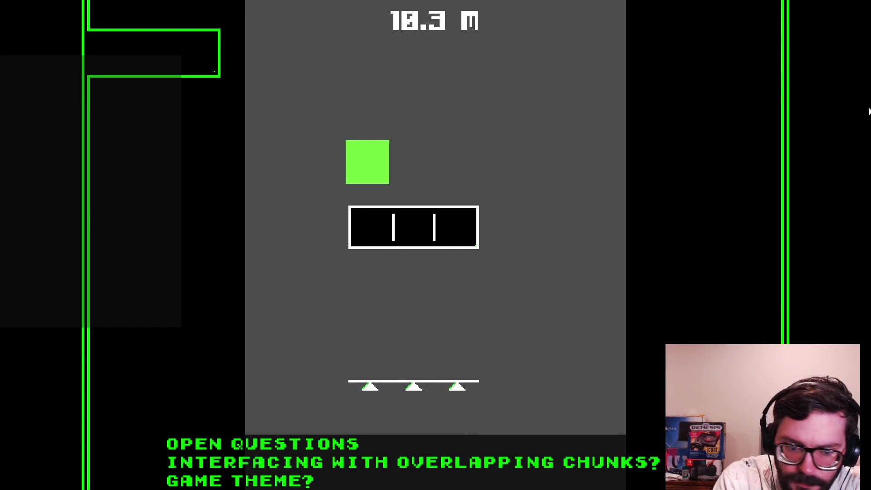
key("Left")
Repeatedly jump off and land on the white box to check that landings stop cleanly.
key("Right")
key("space")
key("Left")
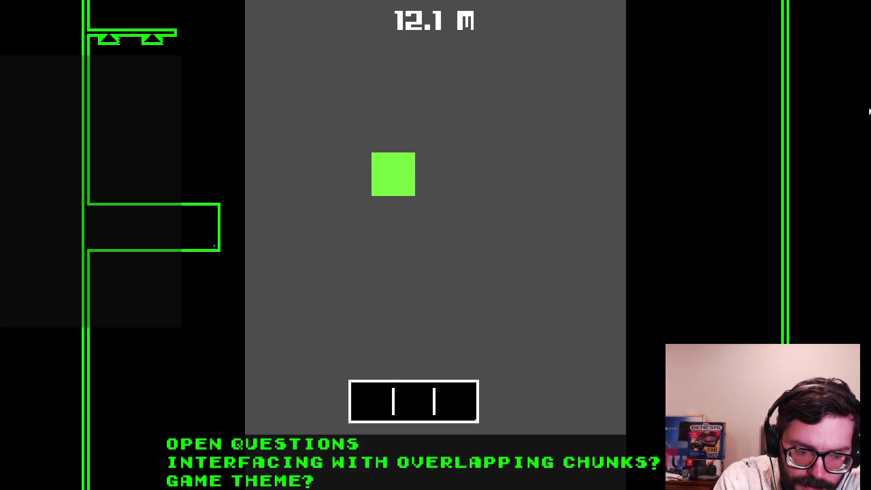
key("Right")
key("space")
key("Left")
key("Right")
key("space")
key("Left")
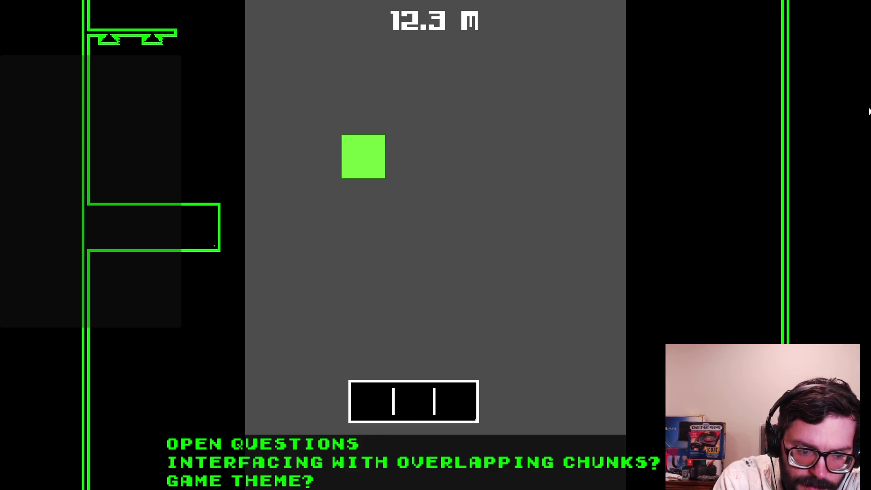
key("Right")
key("space")
key("space")
key("Left")
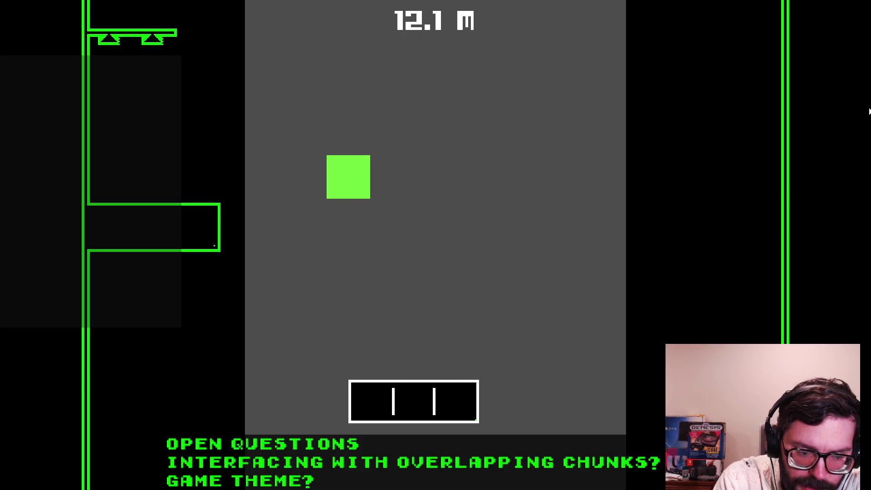
key("Right")
key("space")
key("space")
key("Left")
key("Right")
key("Left")
key("Right")
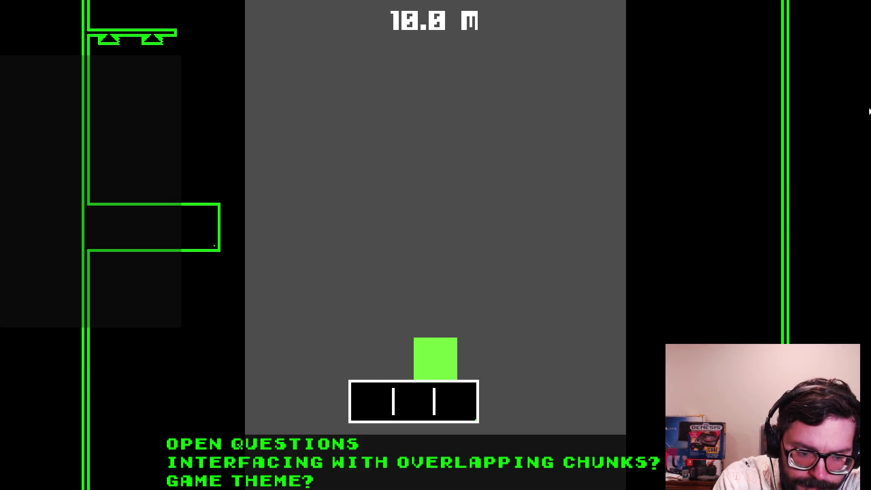
key("space")
key("Right")
key("Left")
key("space")
key("Left")
key("Right")
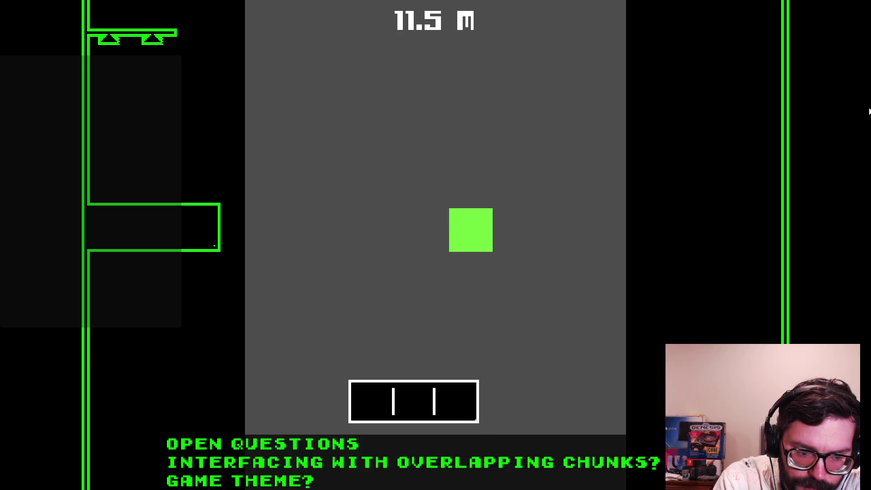
key("Left")
key("space")
key("Right")
key("Left")
key("Right")
key("Left")
key("space")
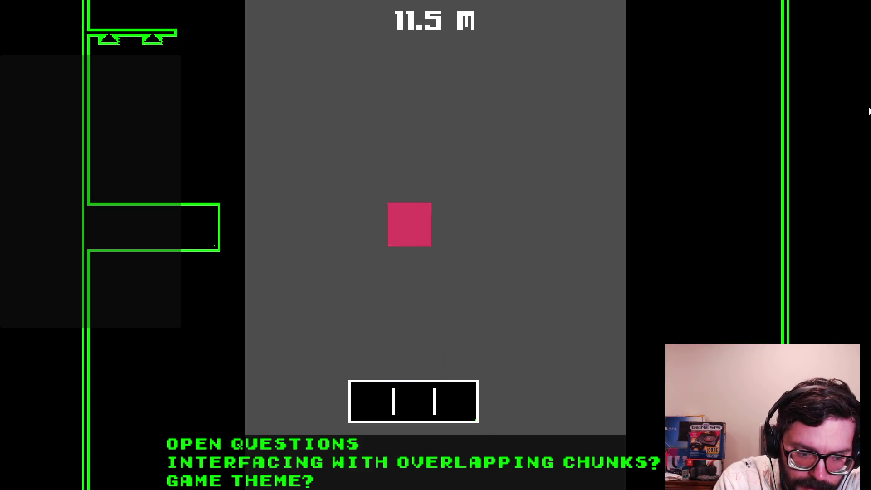
key("space")
key("Right")
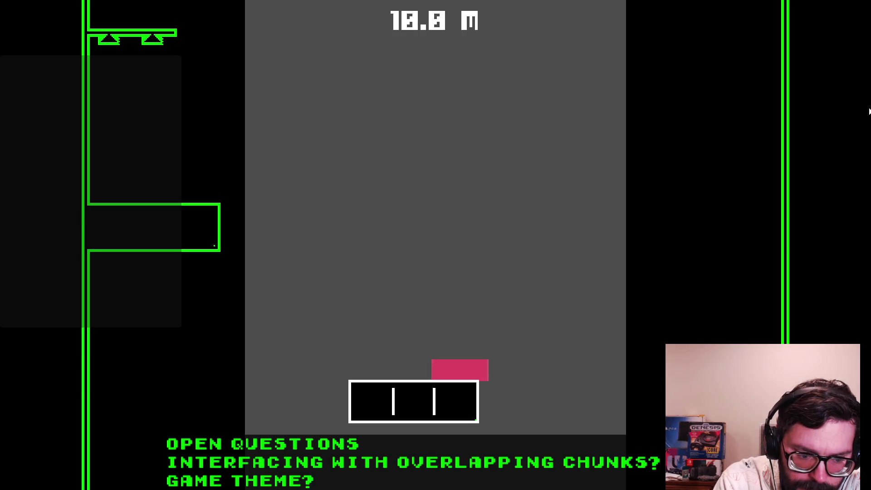
key("space")
key("Left")
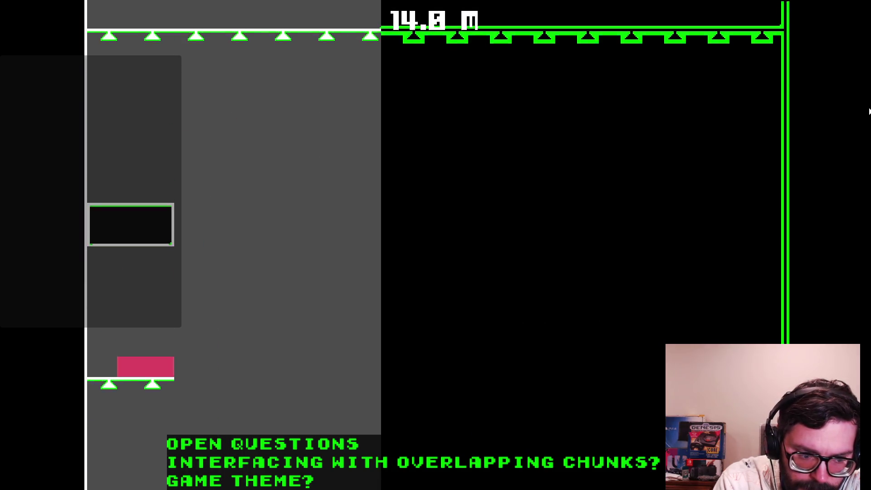
Climb through the grey chunk and around the spiked platforms past 35 m until dying.
key("Right")
key("space")
key("Left")
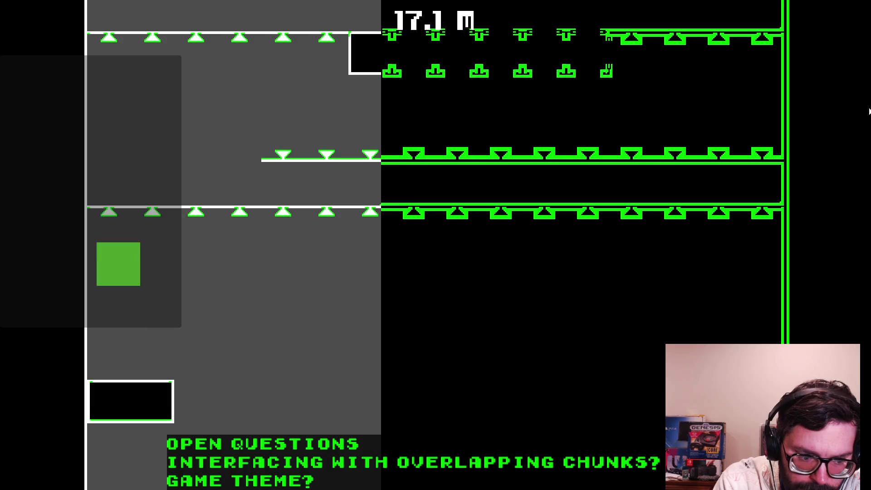
key("Right")
key("space")
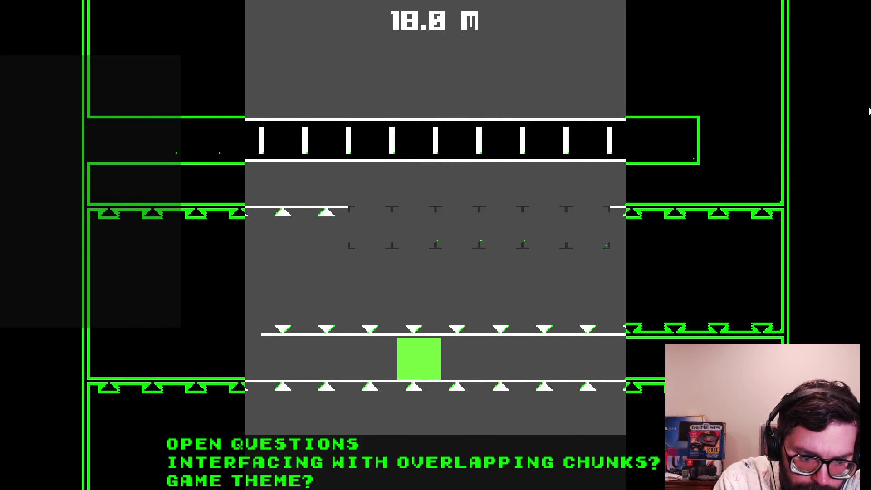
key("Left")
key("space")
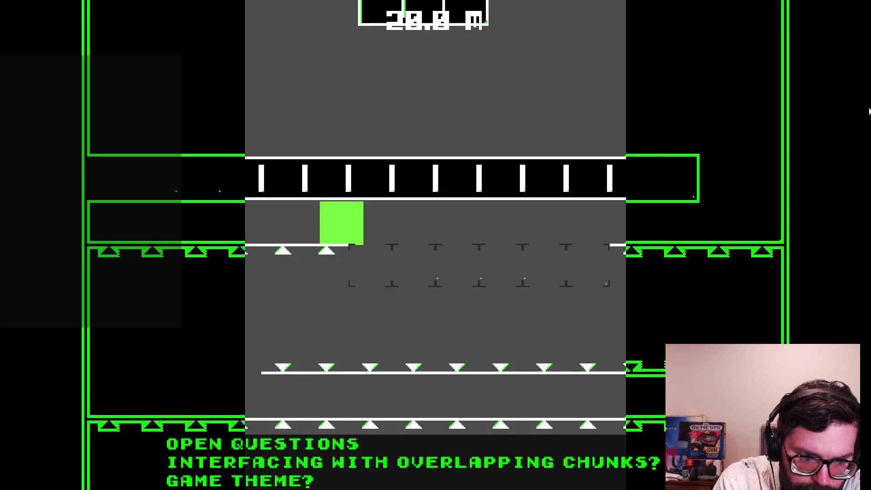
key("Right")
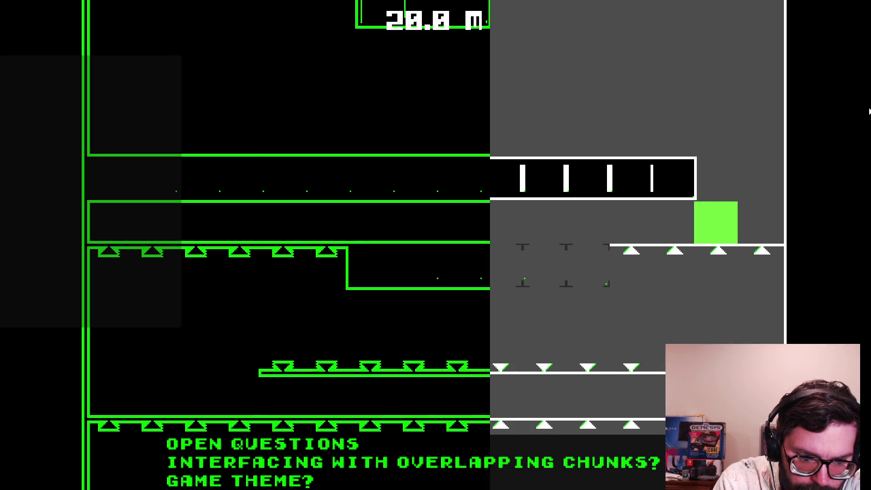
key("Left")
key("space")
key("space")
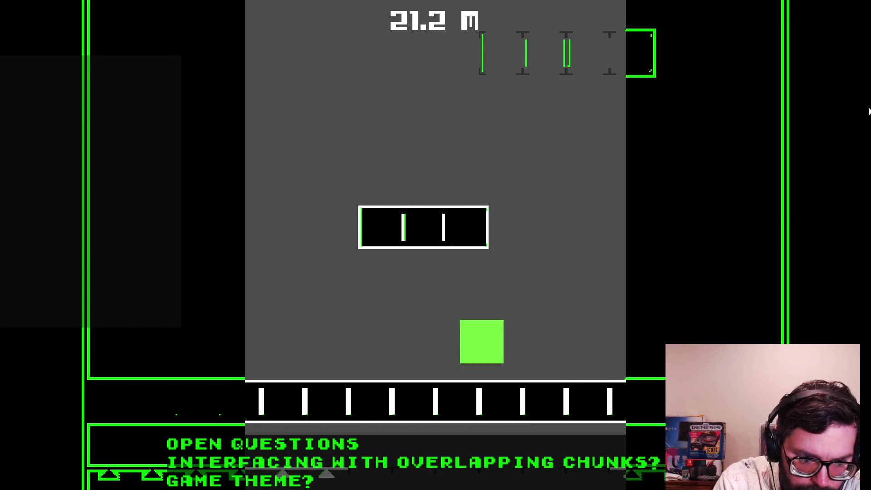
key("Left")
key("space")
key("Right")
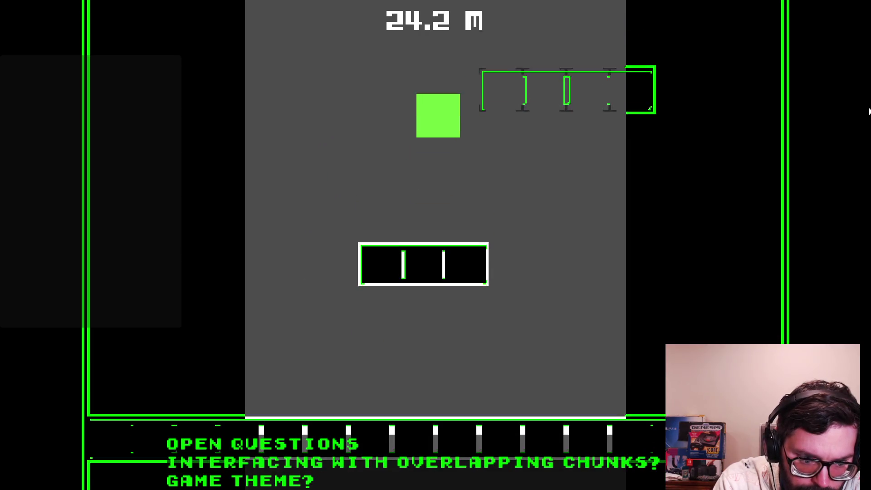
key("Right")
key("space")
key("Left")
key("space")
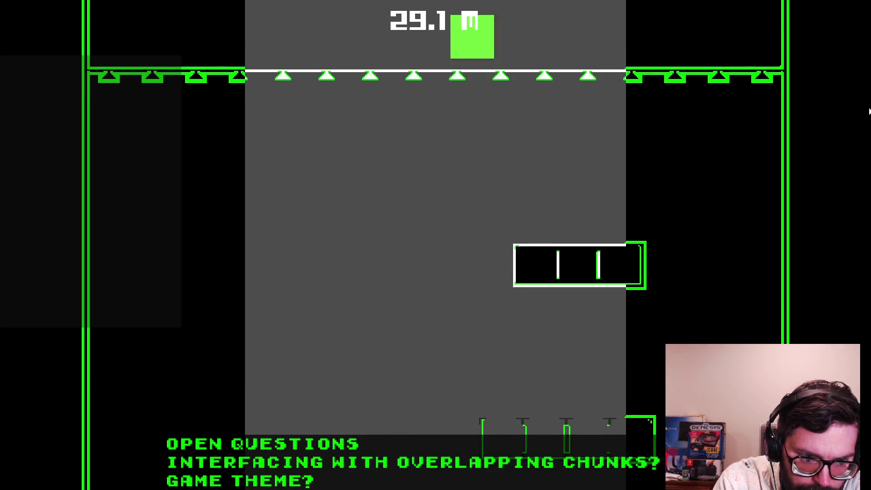
key("Left")
key("space")
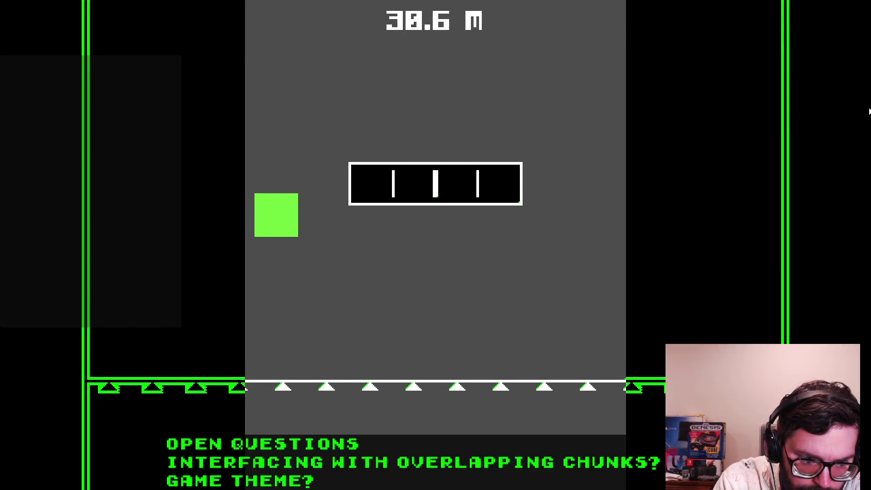
key("Right")
key("Left")
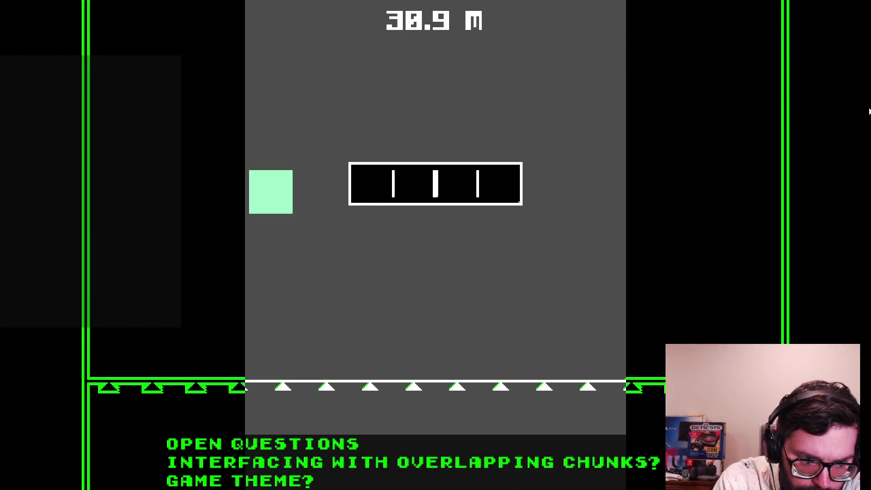
key("Right")
key("space")
key("Left")
key("space")
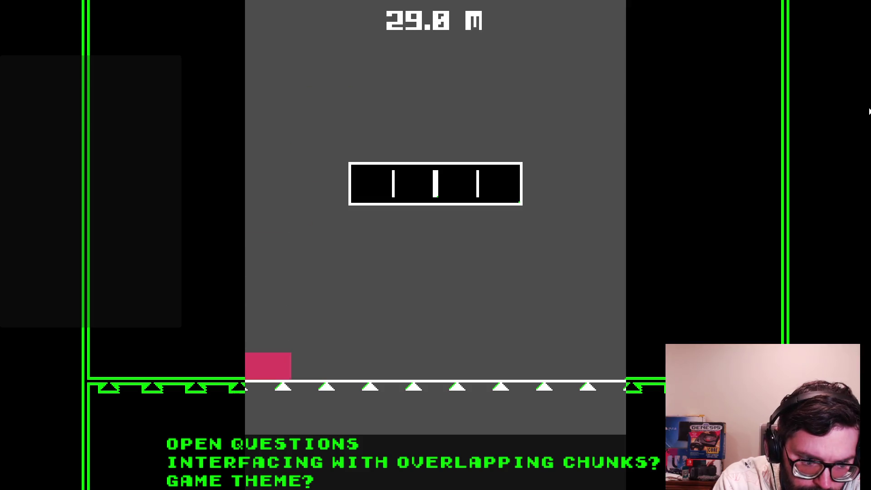
key("space")
key("Right")
key("space")
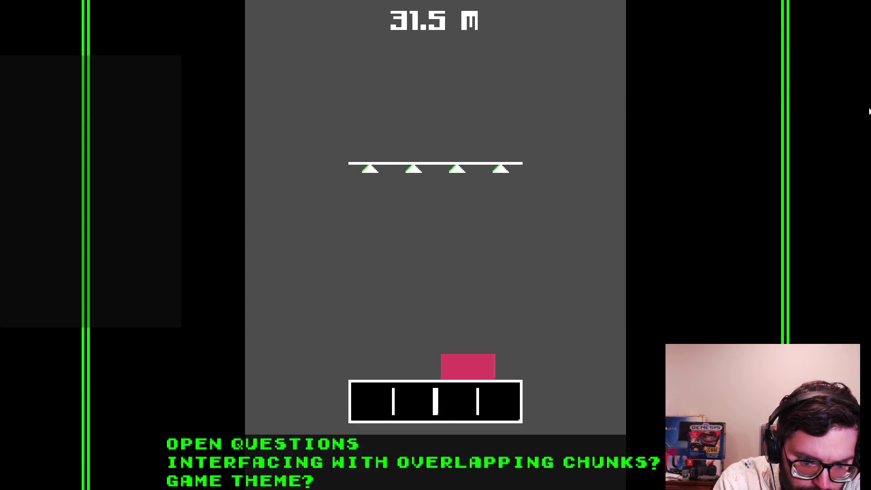
key("space")
key("Left")
key("Right")
key("space")
key("Left")
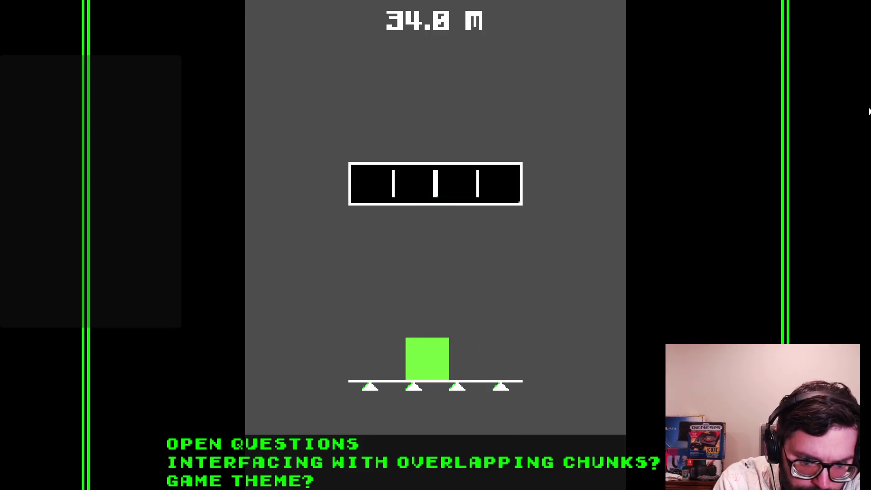
key("Left")
key("space")
key("Left")
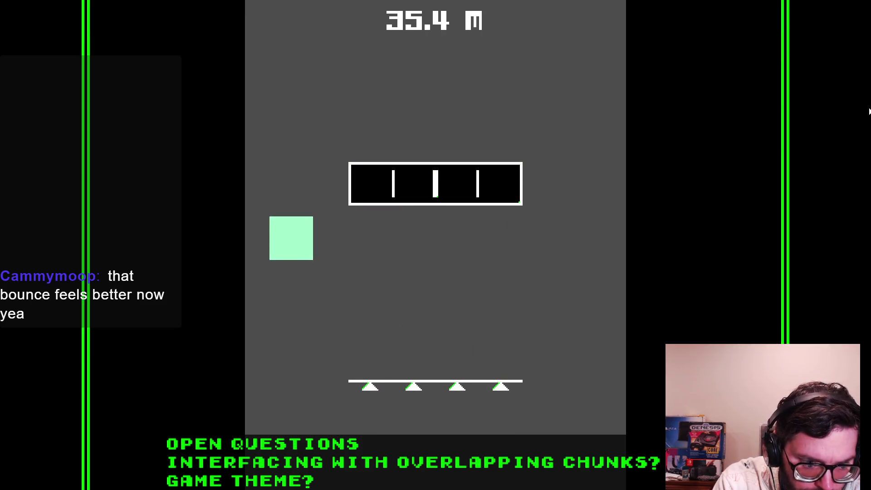
key("Right")
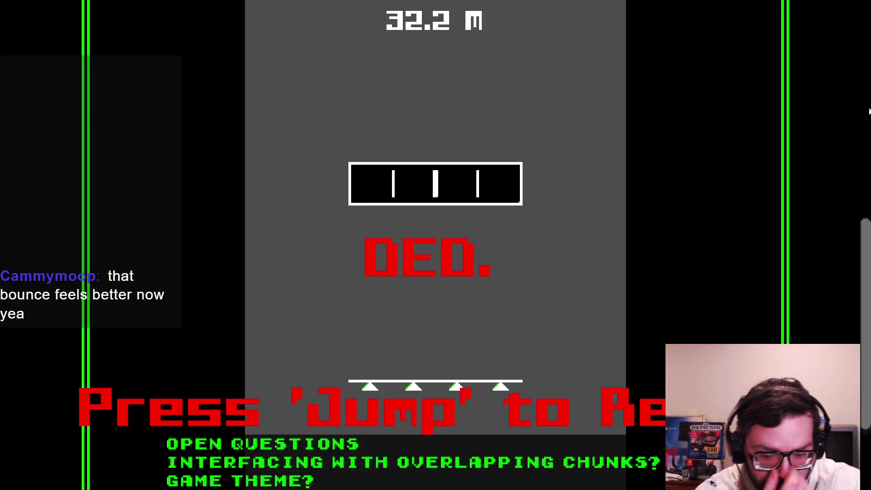
Restart the level and jump up the opening platforms, bouncing left and right.
key("space")
key("Left")
key("space")
key("Right")
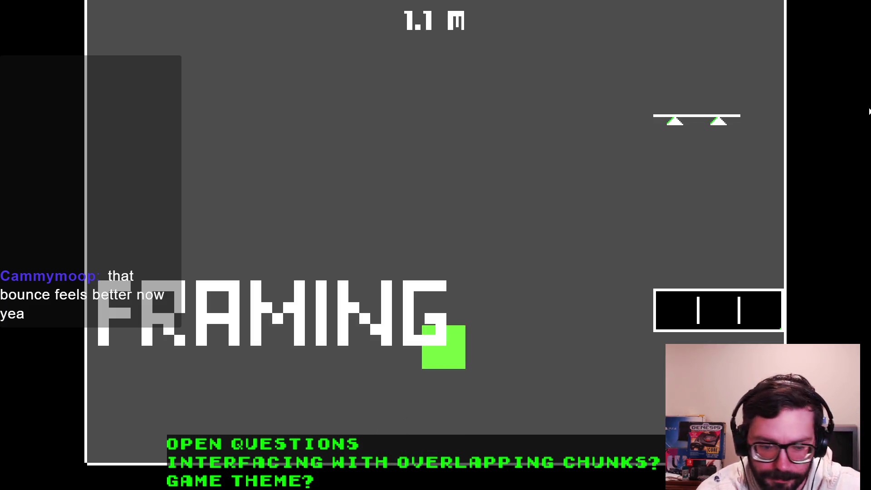
key("Right")
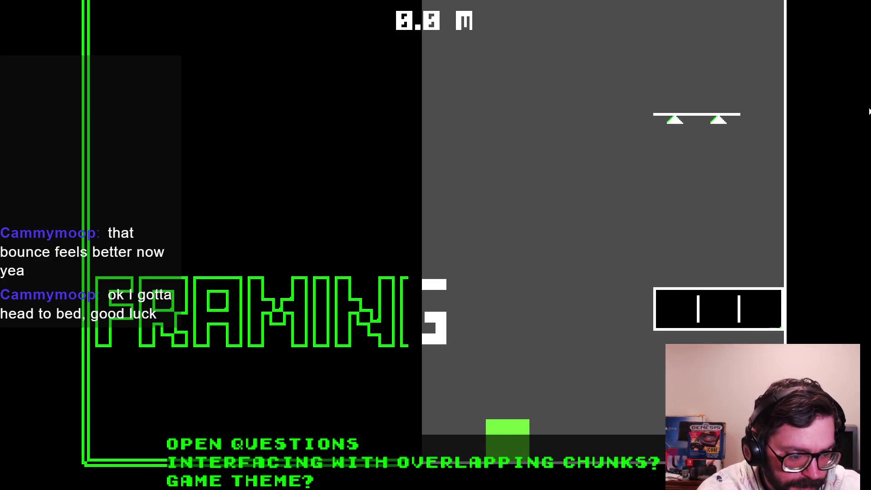
key("space")
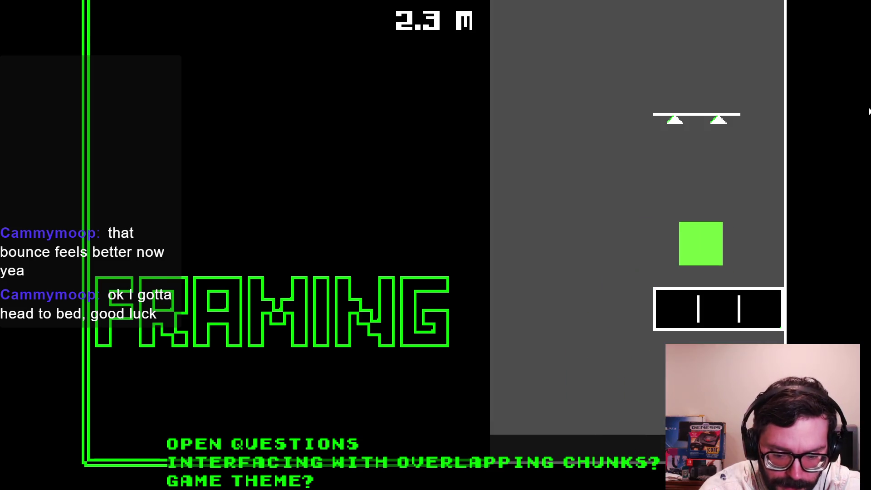
key("space")
key("space")
key("Left")
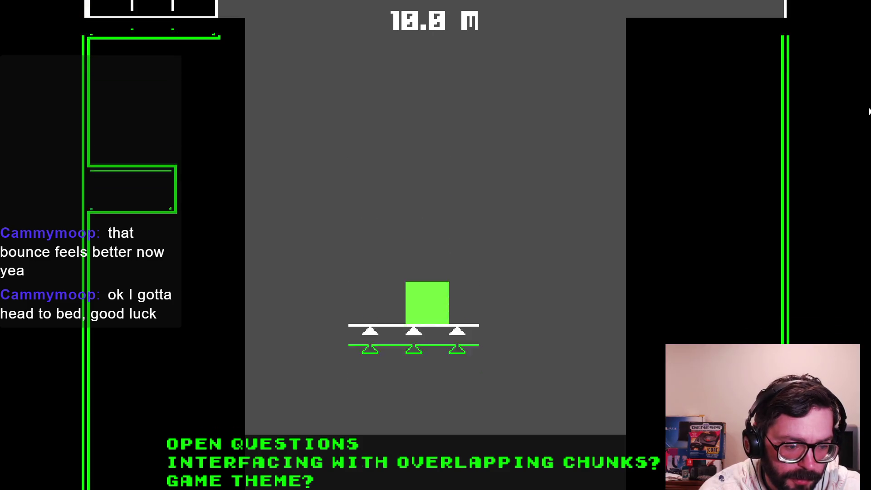
key("Left")
key("Right")
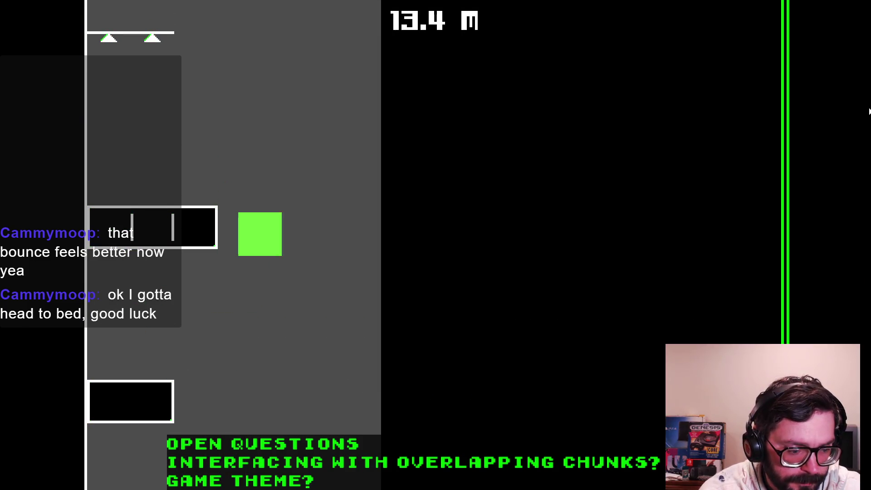
key("Left")
key("Right")
key("Left")
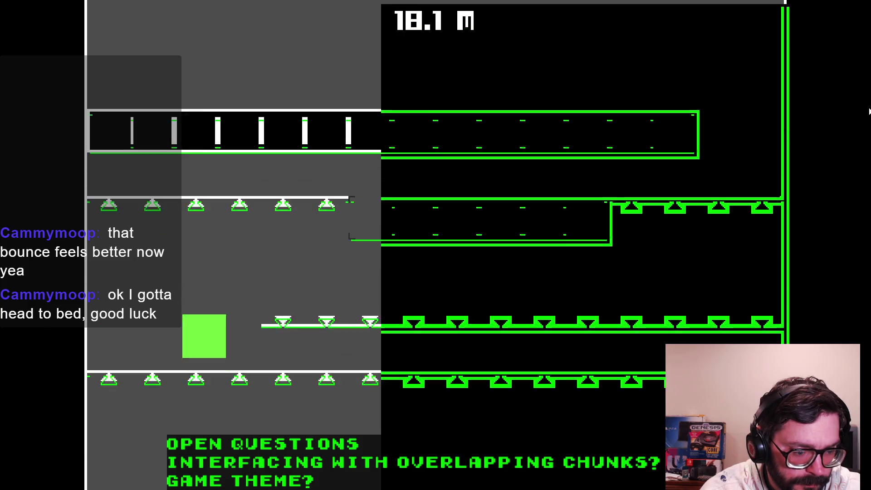
key("Right")
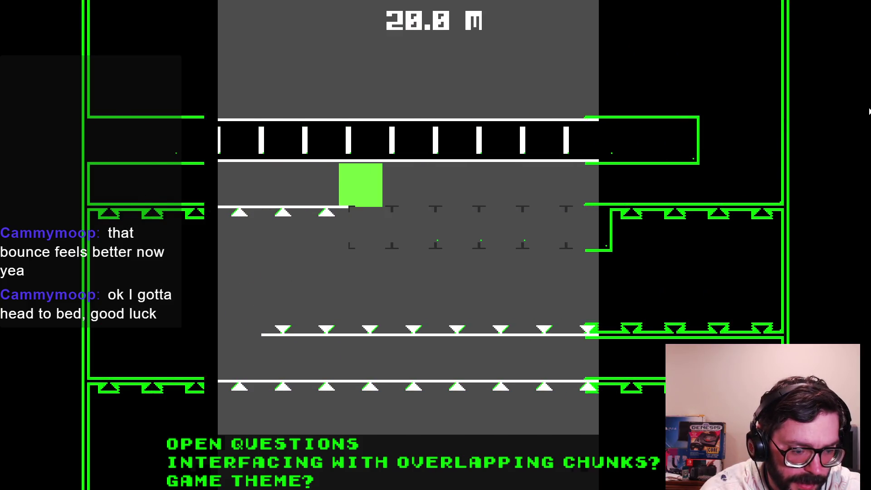
Move into the grey chunk and climb to about 25 m, then leave the game after dying.
key("Right")
key("Right")
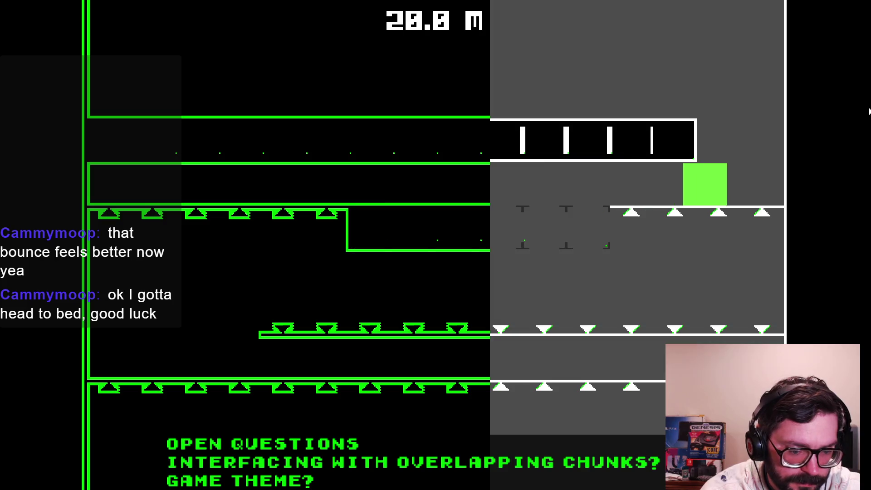
key("Left")
key("Left")
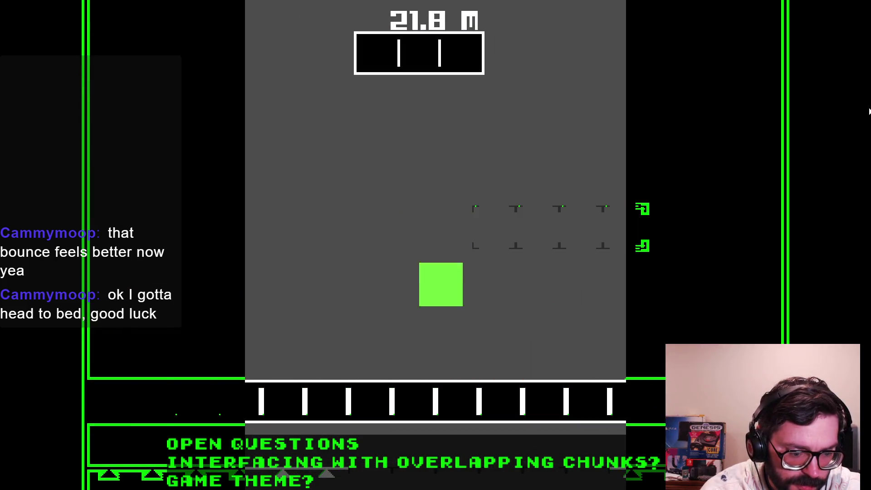
key("Right")
key("Left")
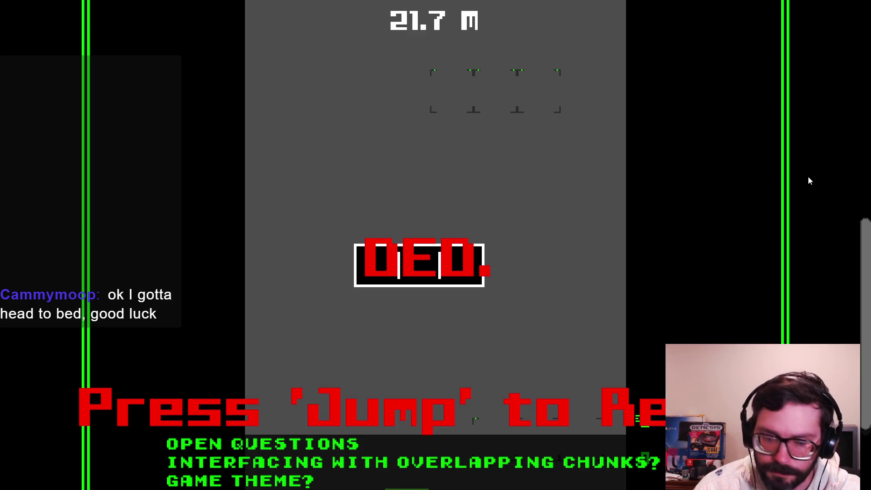
key("alt+Tab")
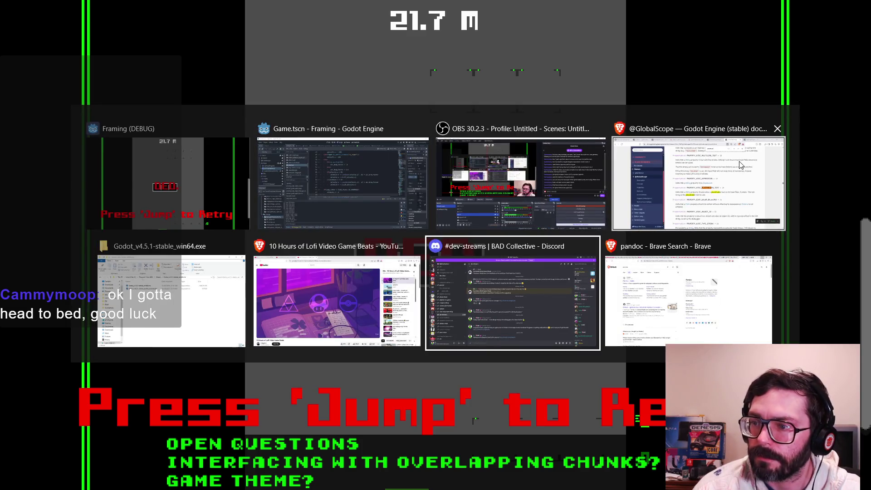
Stop the debug run and scroll through player.gd to review the grounded velocity.x reset.
key("Tab")
left_click(744, 25)
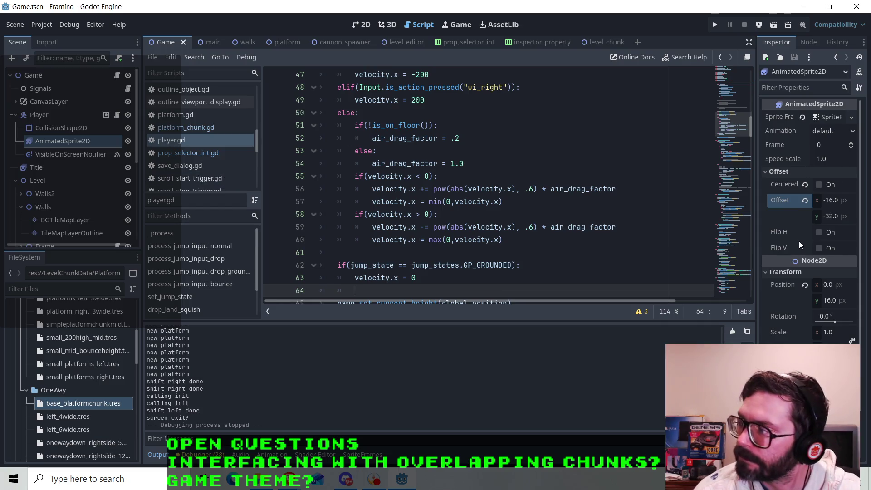
mouse_move(793, 184)
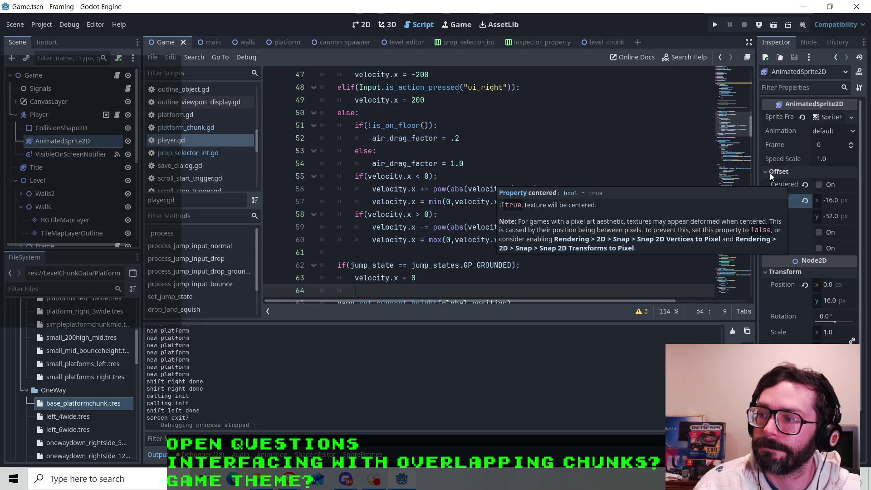
scroll(454, 186, "up", 4)
scroll(457, 186, "down", 10)
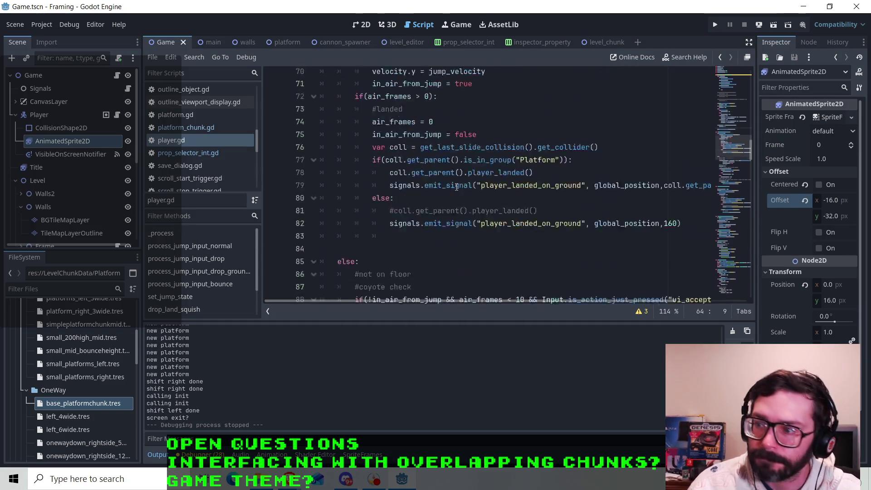
scroll(457, 187, "up", 6)
scroll(457, 187, "down", 1)
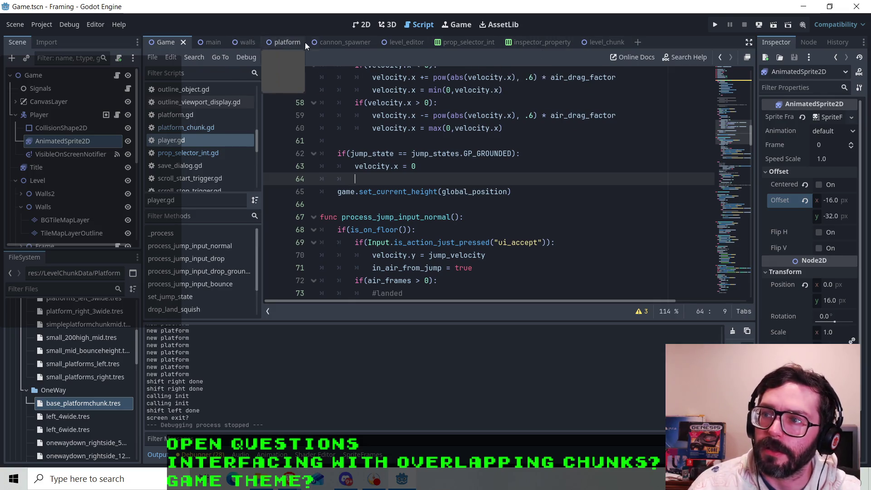
Switch to the level_editor scene tab and display it in the 2D viewport.
left_click(404, 44)
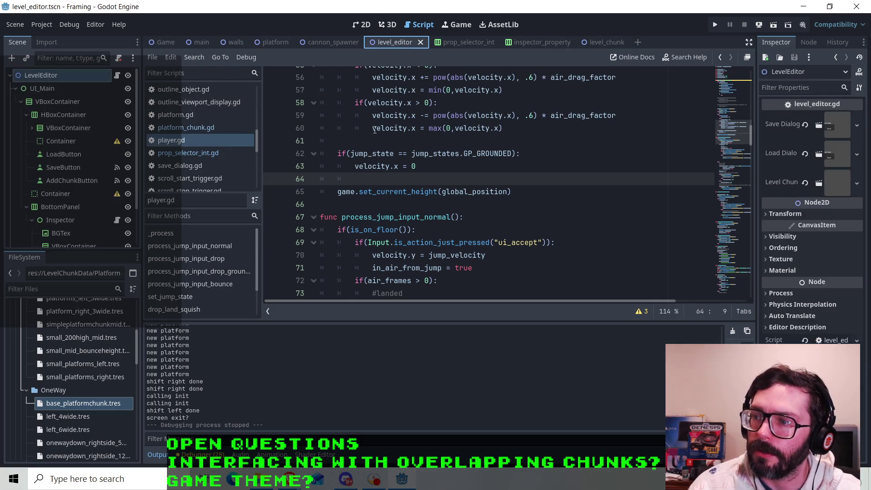
left_click(352, 20)
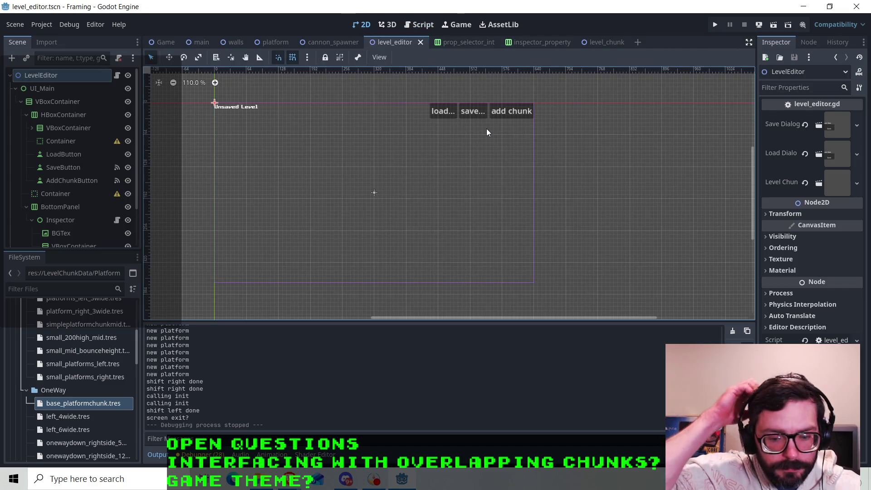